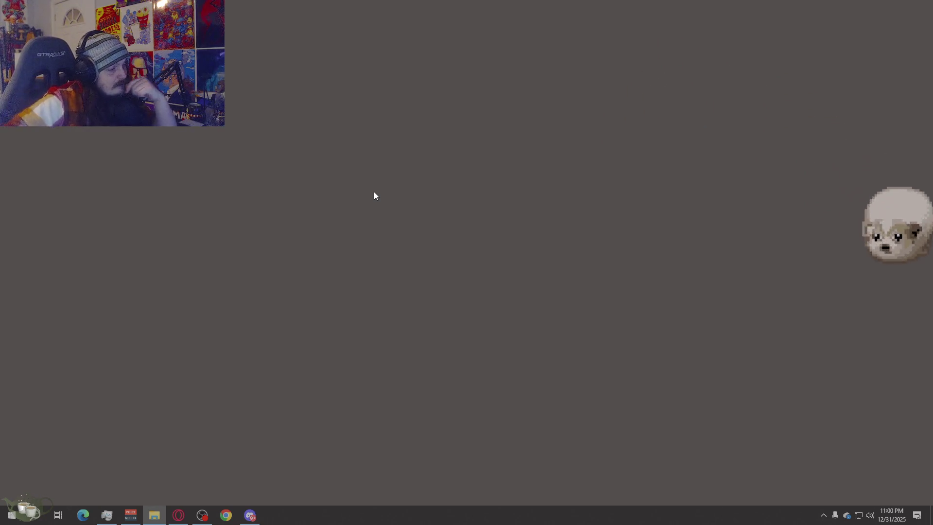
Step: Launch Inkscape from the Start menu search results
{"action": "left_click", "coordinate": [106, 515]}
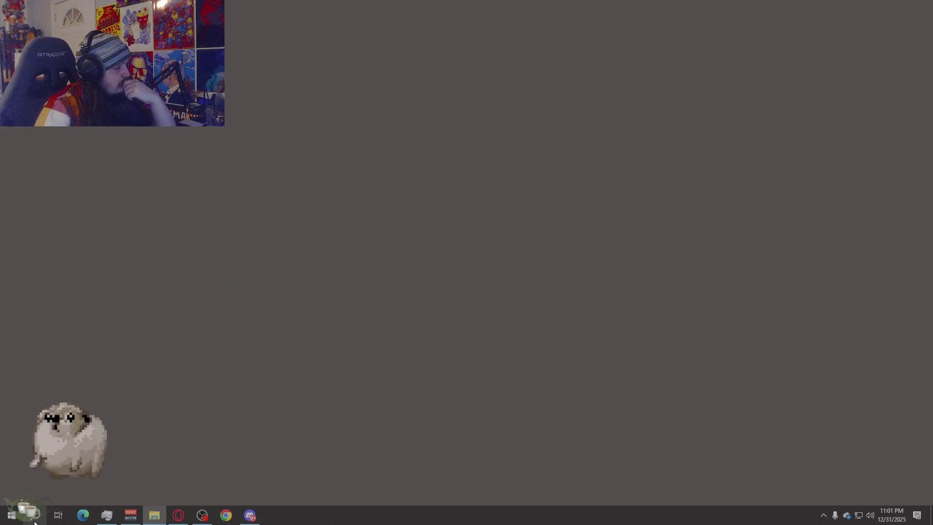
{"action": "left_click", "coordinate": [11, 516]}
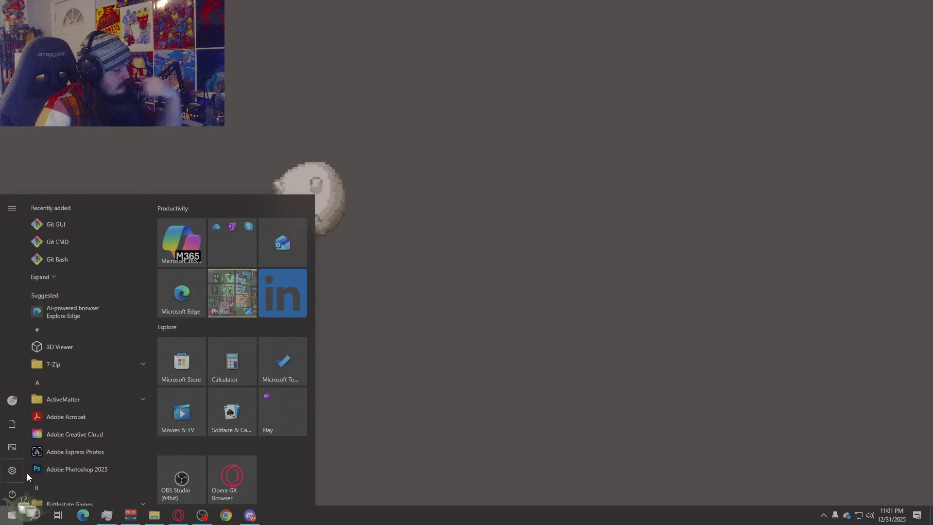
{"action": "type", "text": "lifecycle"}
{"action": "left_click", "coordinate": [51, 235]}
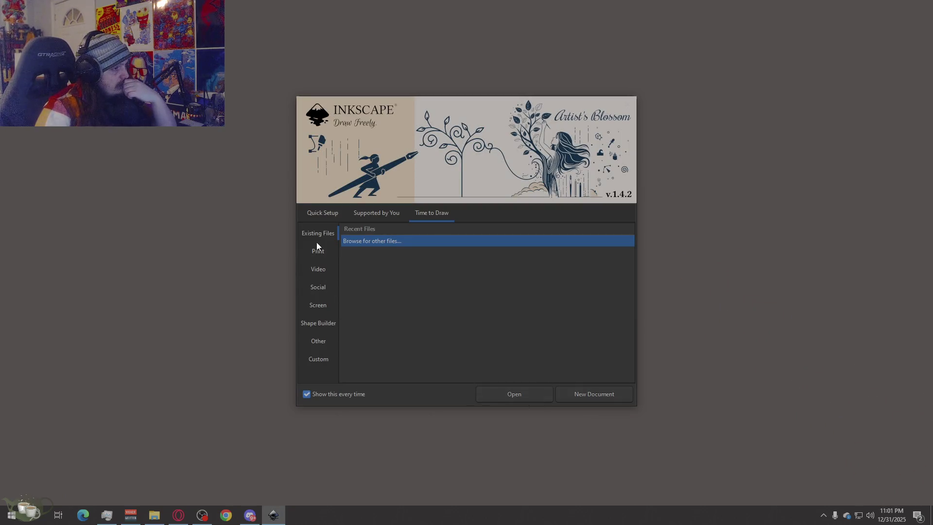
Step: In Quick Setup, keep the canvas background as Dark Checkerboard
{"action": "left_click", "coordinate": [320, 214]}
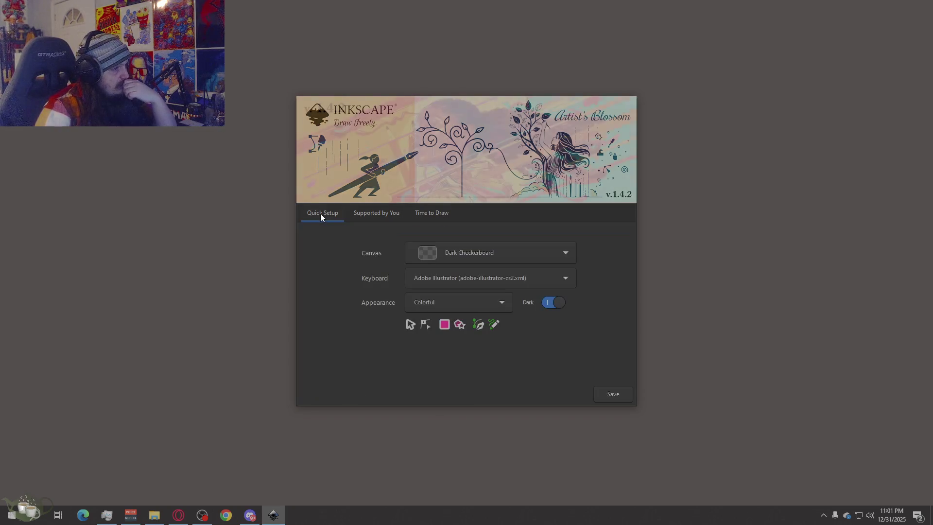
{"action": "left_click", "coordinate": [525, 255]}
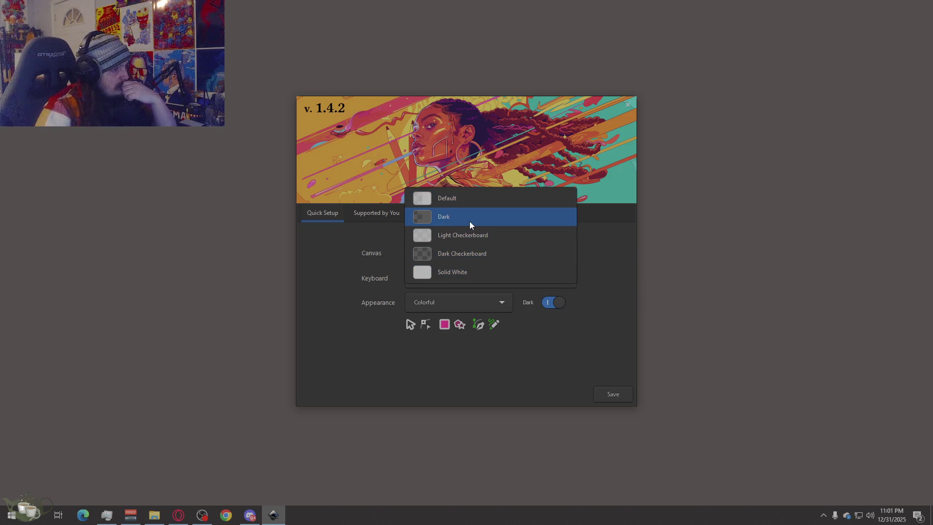
{"action": "left_click", "coordinate": [463, 253]}
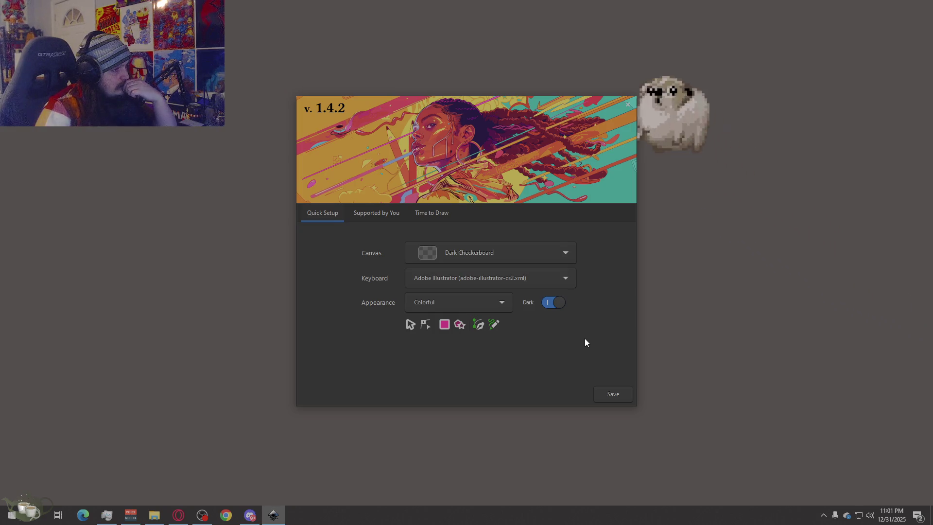
Step: Glance at the support page, then start a new blank document from Time to Draw
{"action": "left_click", "coordinate": [613, 393]}
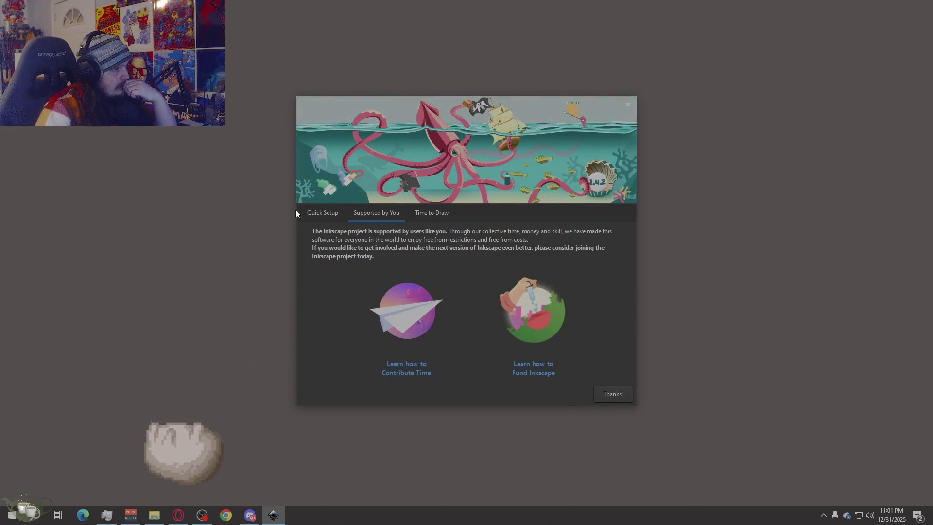
{"action": "left_click", "coordinate": [616, 397]}
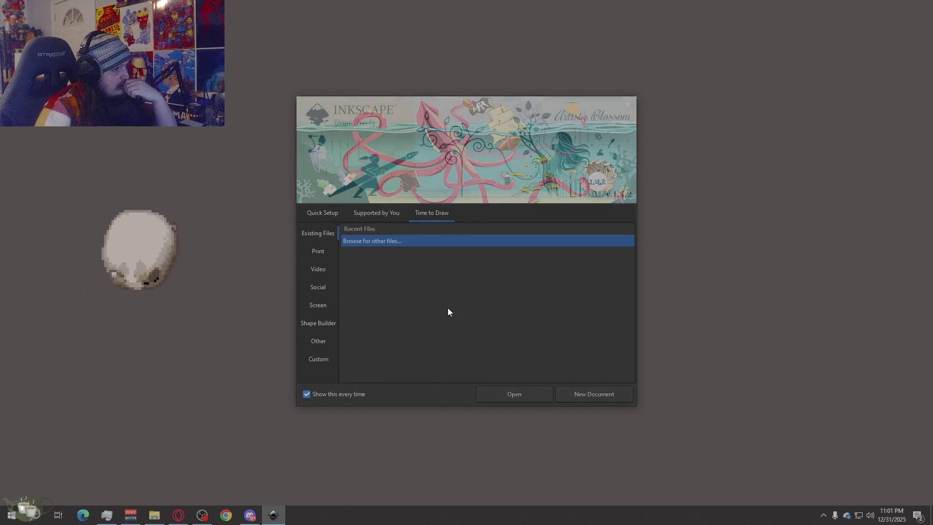
{"action": "left_click", "coordinate": [592, 394]}
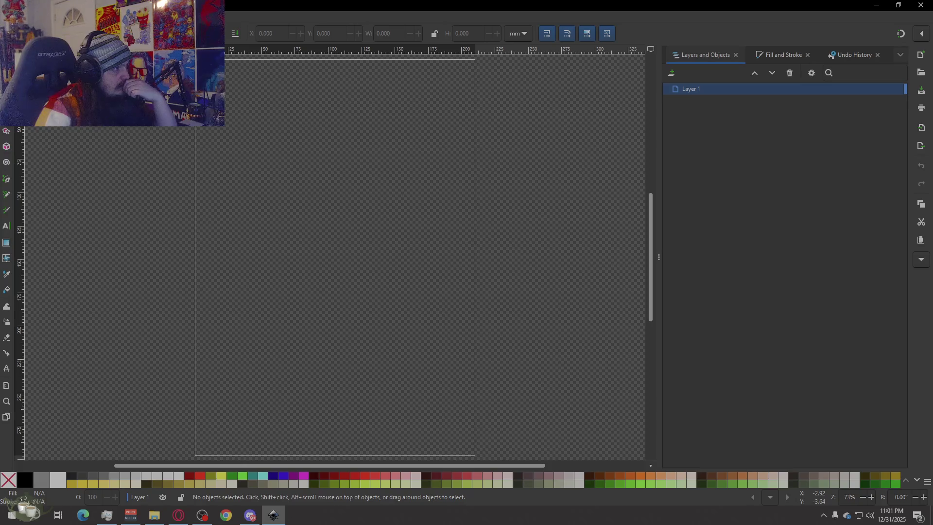
Step: In Document Properties, set the page colour to light grey (Lightness 84)
{"action": "right_click", "coordinate": [127, 147]}
{"action": "left_click", "coordinate": [143, 179]}
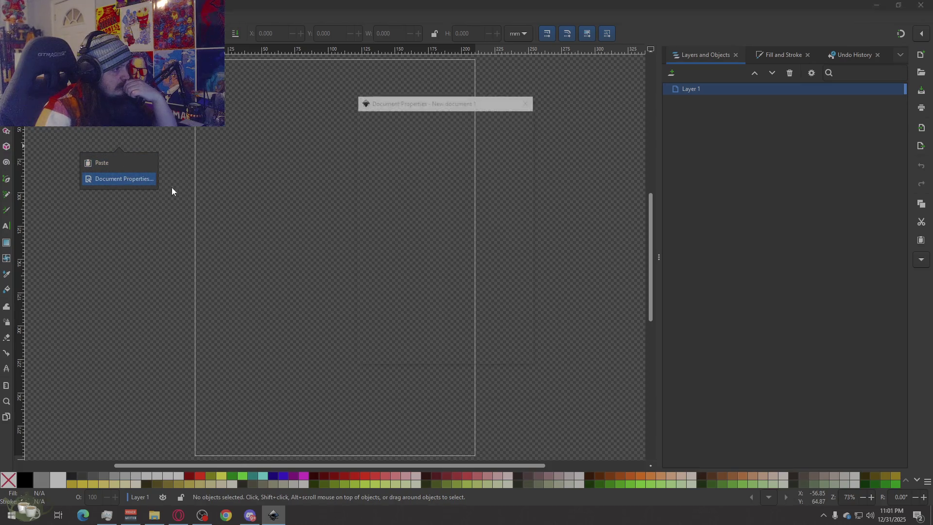
{"action": "left_click", "coordinate": [486, 253]}
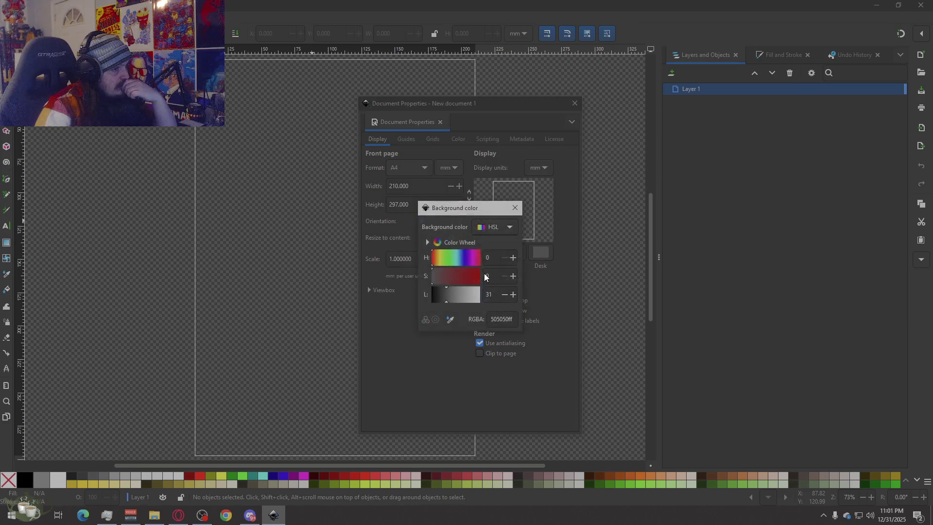
{"action": "left_click_drag", "start_coordinate": [456, 294], "coordinate": [469, 292]}
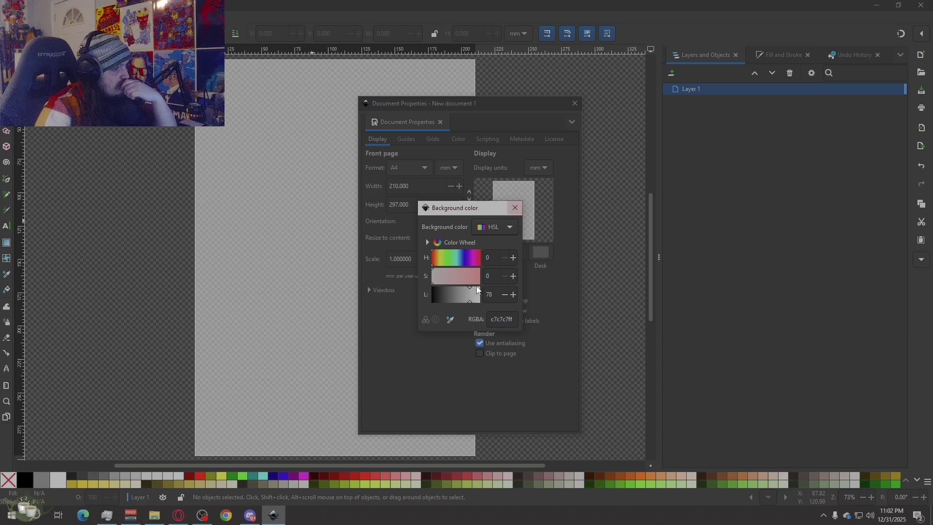
{"action": "left_click_drag", "start_coordinate": [470, 296], "coordinate": [472, 295]}
{"action": "left_click", "coordinate": [514, 211]}
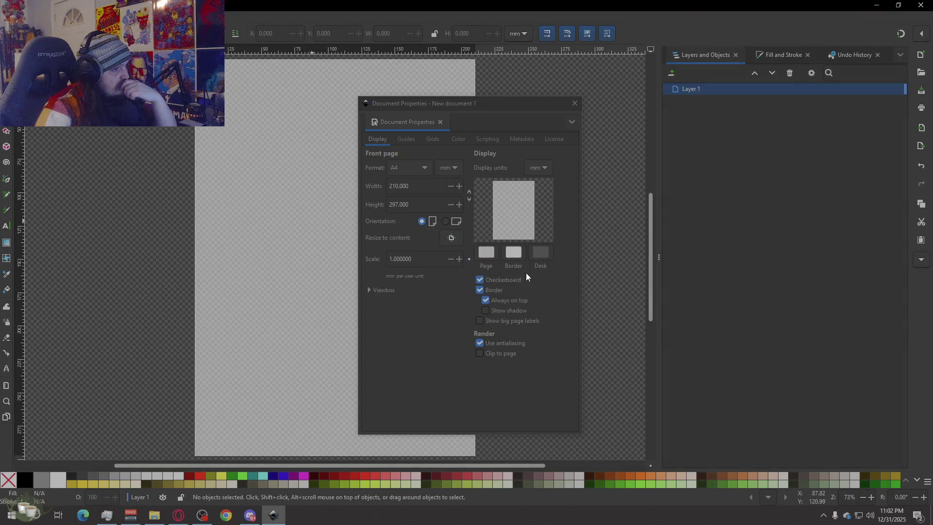
Step: Turn off the checkerboard canvas pattern, close the dialog and switch to the Pages tool
{"action": "left_click", "coordinate": [481, 281]}
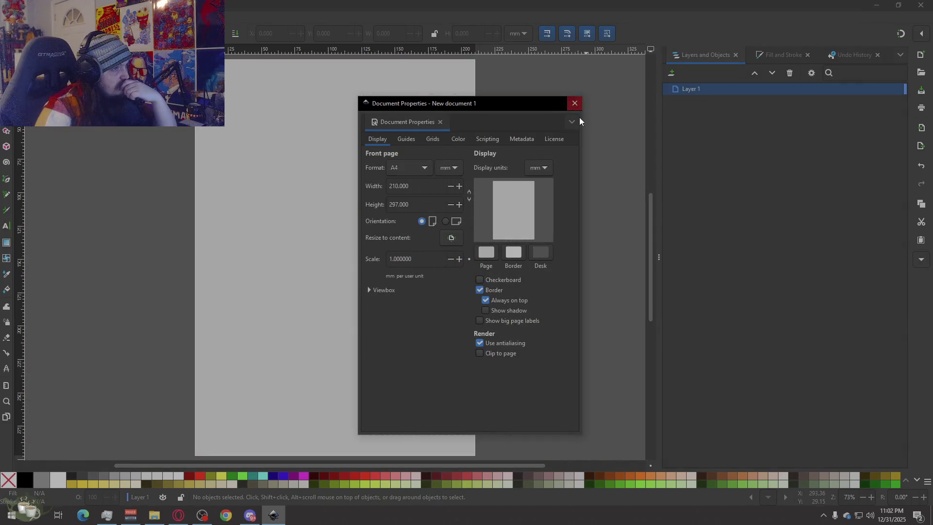
{"action": "left_click", "coordinate": [574, 103]}
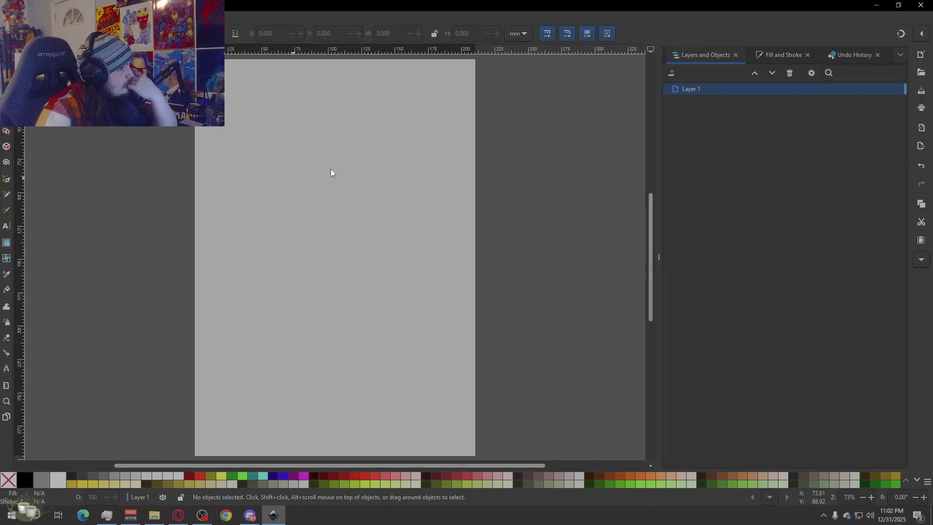
{"action": "left_click", "coordinate": [8, 417]}
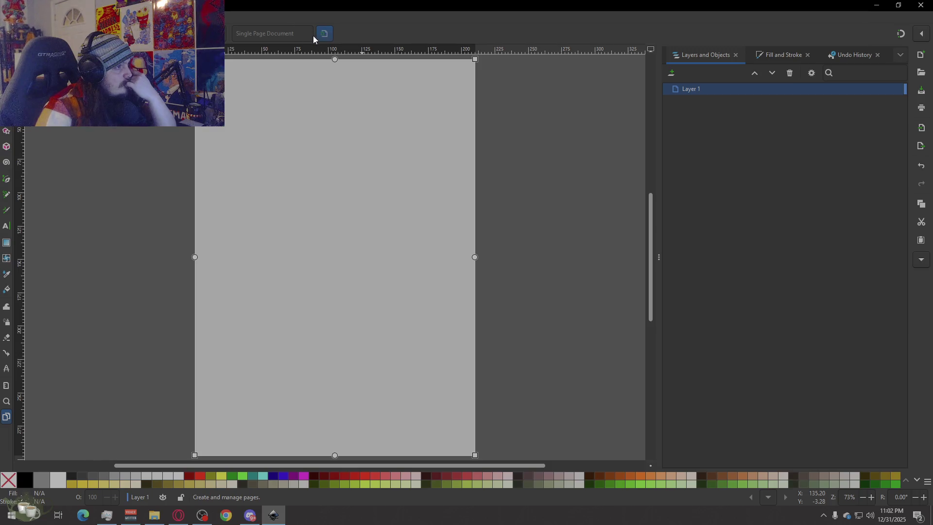
{"action": "scroll", "coordinate": [128, 303], "scroll_direction": "up", "scroll_amount": 1}
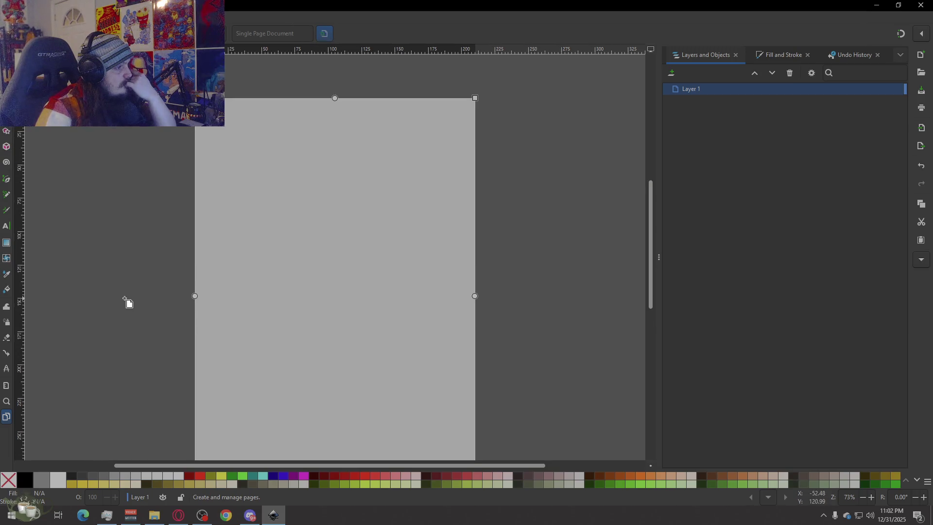
{"action": "scroll", "coordinate": [125, 302], "scroll_direction": "down", "scroll_amount": 2, "text": "ctrl"}
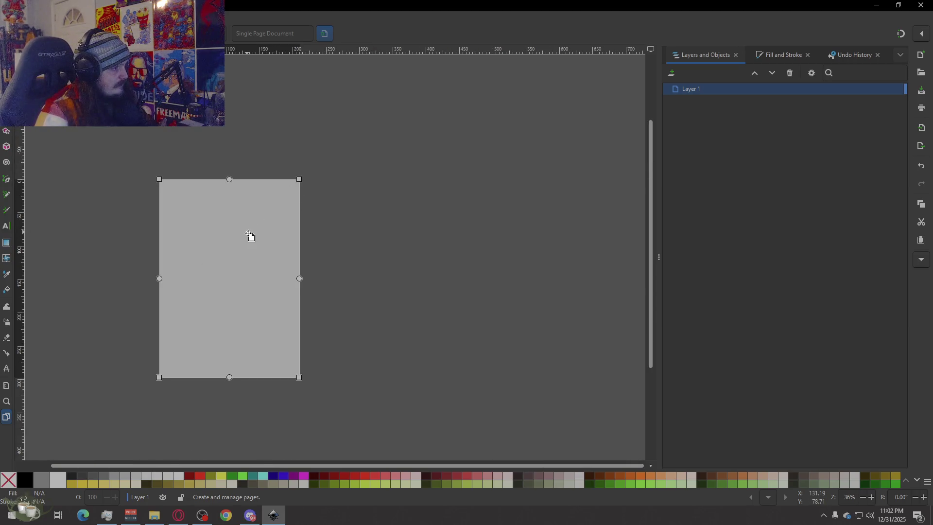
Step: Experiment with copying pages, drag out a second page, then delete it again
{"action": "key", "text": "ctrl+v"}
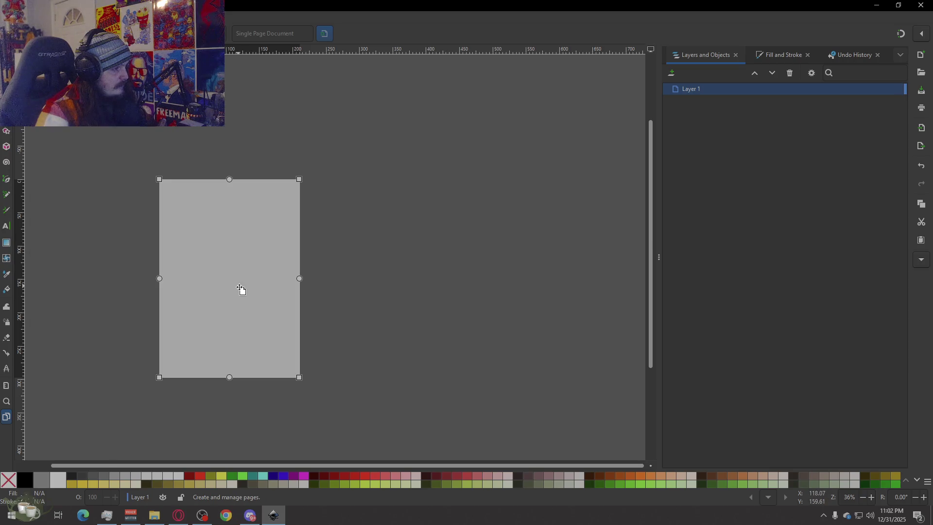
{"action": "key", "text": "ctrl+c"}
{"action": "left_click_drag", "start_coordinate": [312, 180], "coordinate": [420, 379]}
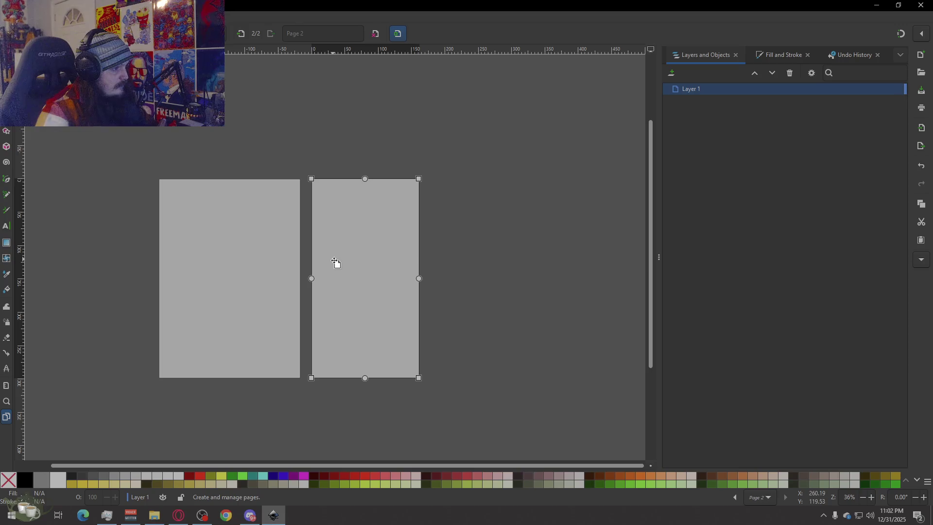
{"action": "right_click", "coordinate": [335, 263]}
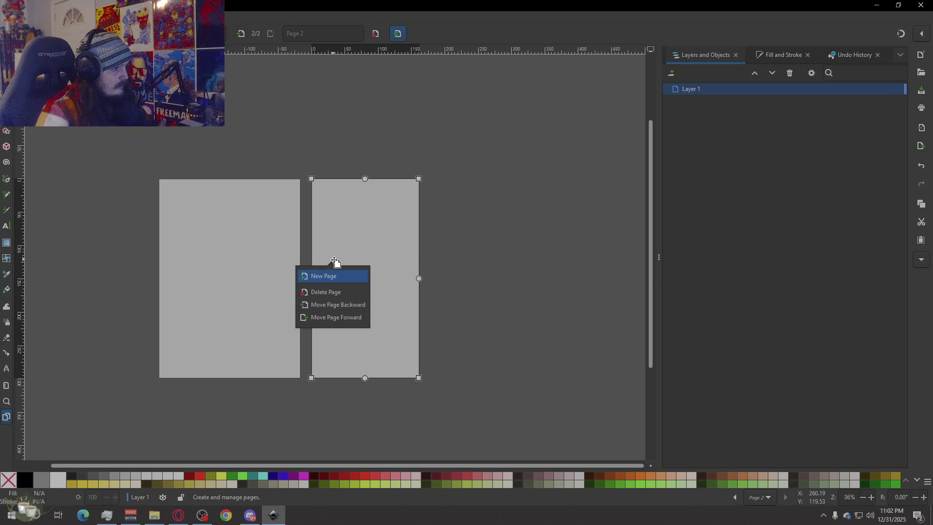
{"action": "left_click", "coordinate": [248, 265]}
{"action": "right_click", "coordinate": [249, 263]}
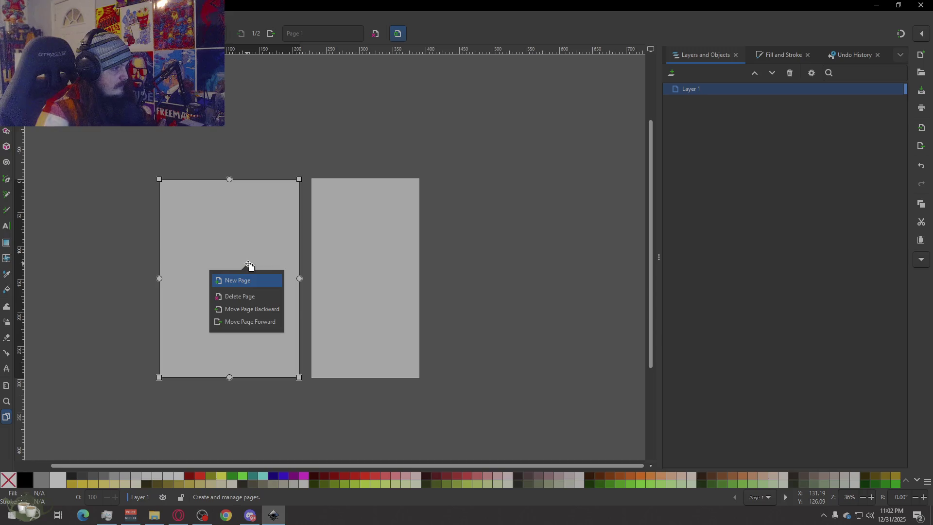
{"action": "left_click", "coordinate": [518, 236]}
{"action": "left_click", "coordinate": [372, 262]}
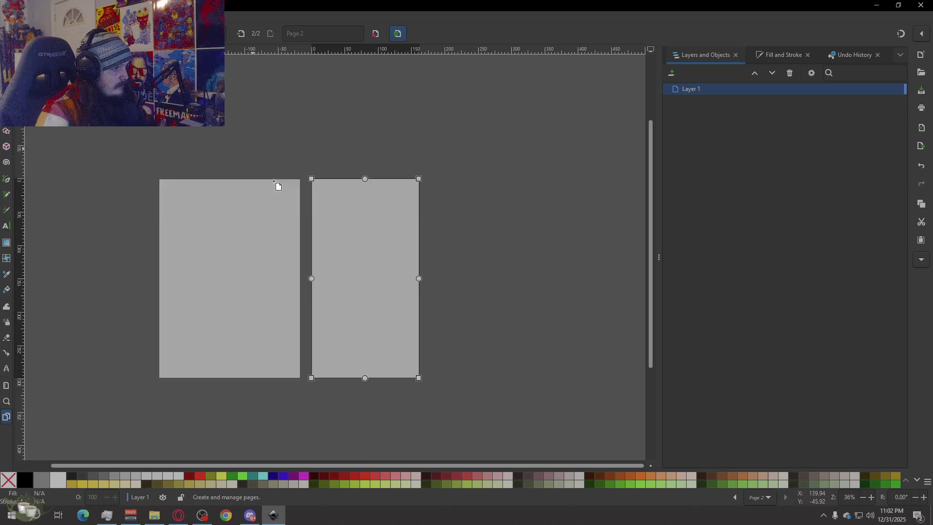
{"action": "scroll", "coordinate": [353, 280], "scroll_direction": "up", "scroll_amount": 2}
{"action": "right_click", "coordinate": [348, 285]}
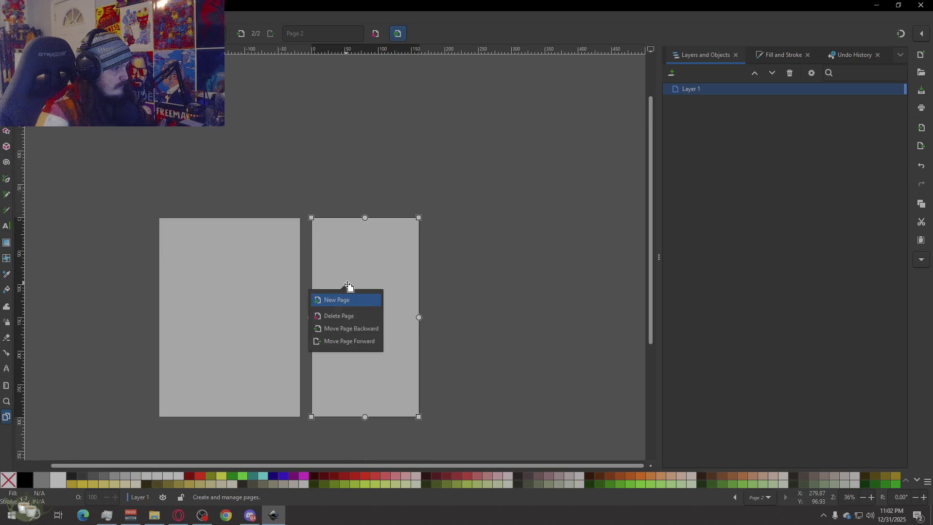
{"action": "left_click", "coordinate": [490, 233]}
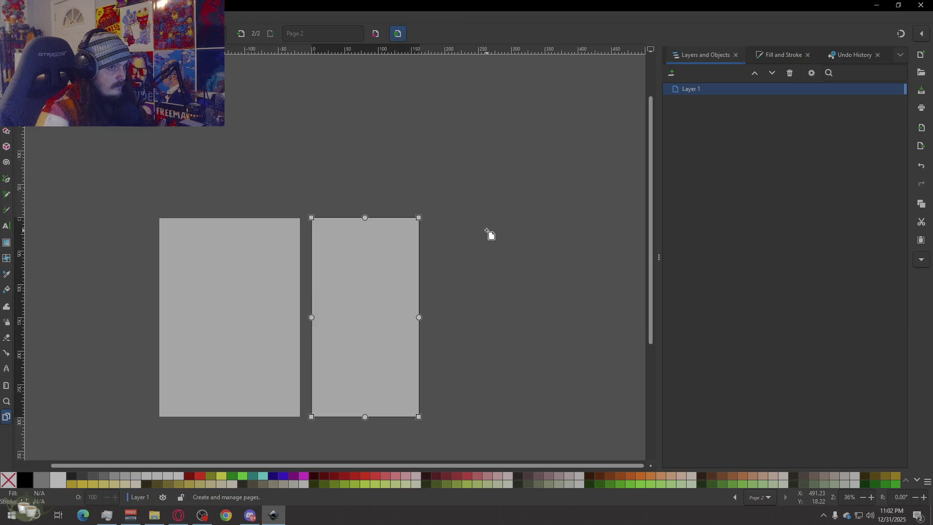
{"action": "right_click", "coordinate": [371, 302]}
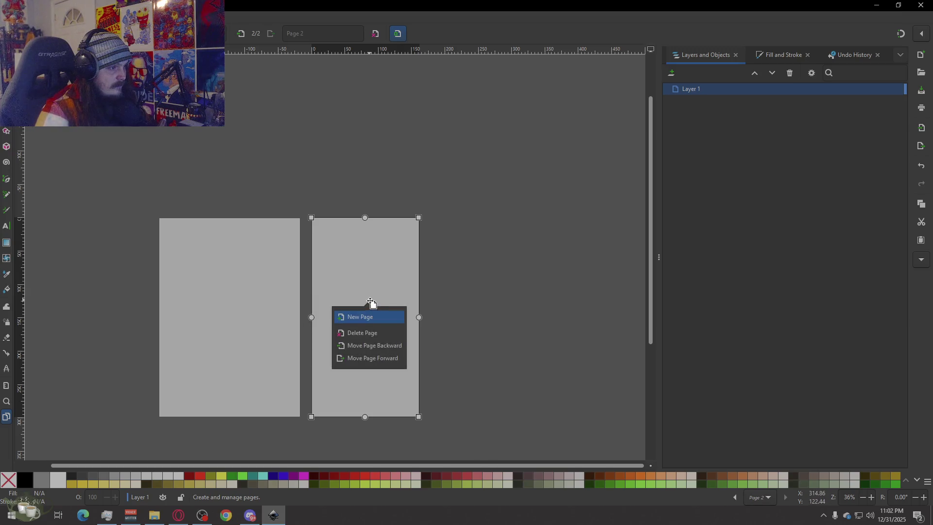
{"action": "left_click", "coordinate": [369, 335]}
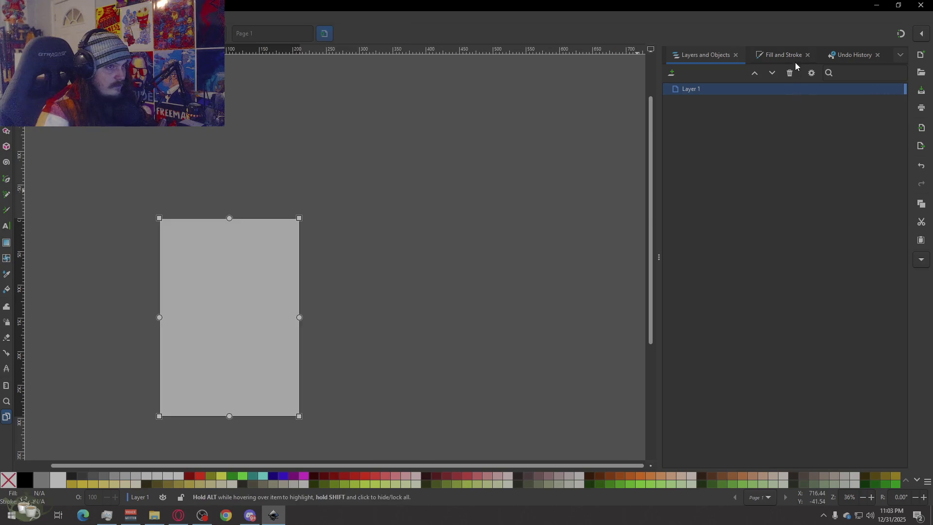
Step: Add new pages via the page context menu until four pages sit side by side, then return to the Selector
{"action": "right_click", "coordinate": [245, 272]}
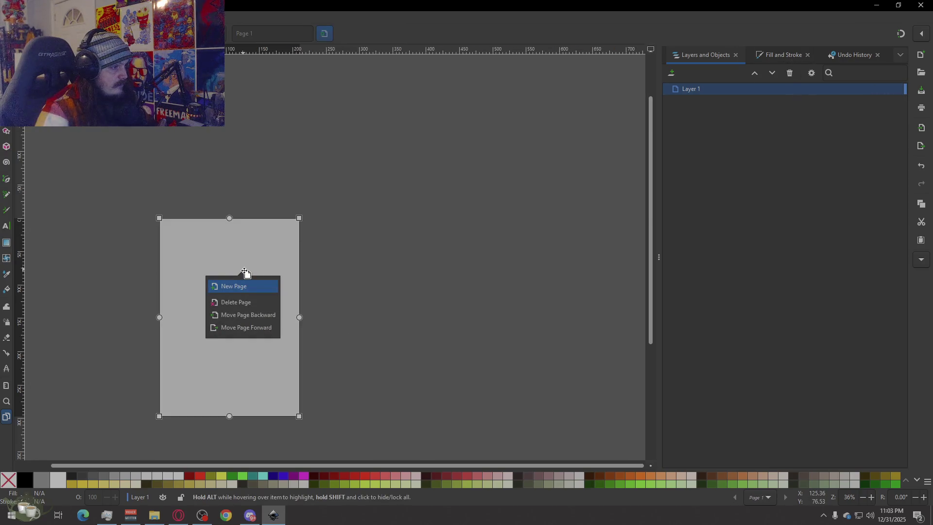
{"action": "left_click", "coordinate": [240, 284]}
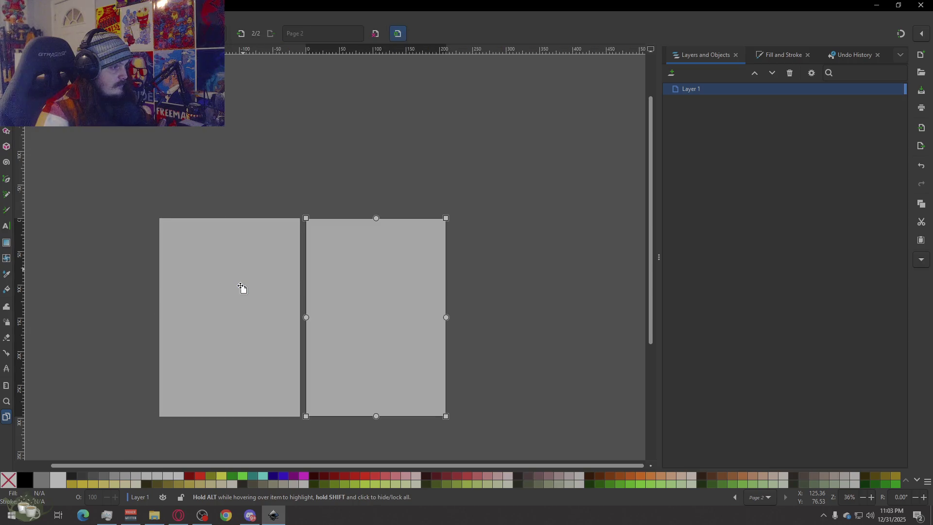
{"action": "right_click", "coordinate": [403, 280]}
{"action": "left_click", "coordinate": [416, 301]}
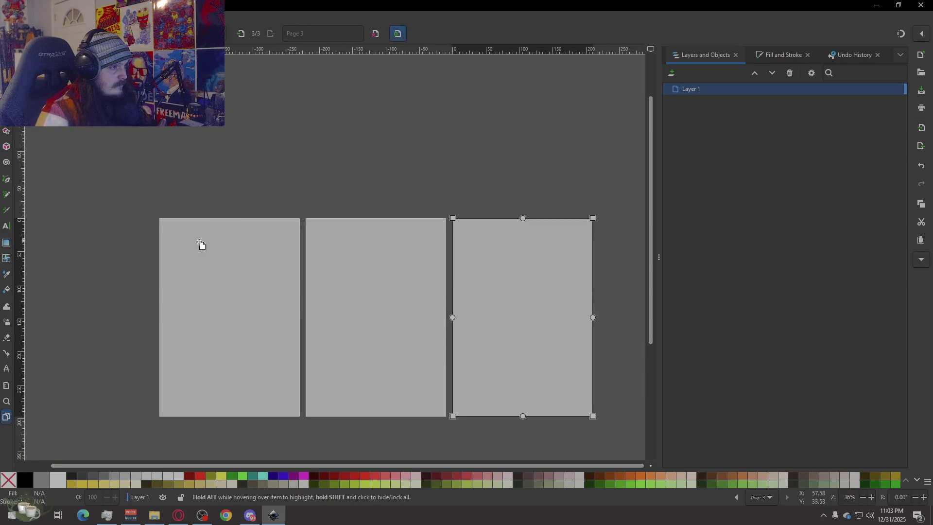
{"action": "scroll", "coordinate": [201, 244], "scroll_direction": "down", "scroll_amount": 2}
{"action": "scroll", "coordinate": [401, 268], "scroll_direction": "up", "scroll_amount": 2}
{"action": "right_click", "coordinate": [277, 283]}
{"action": "left_click", "coordinate": [321, 291]}
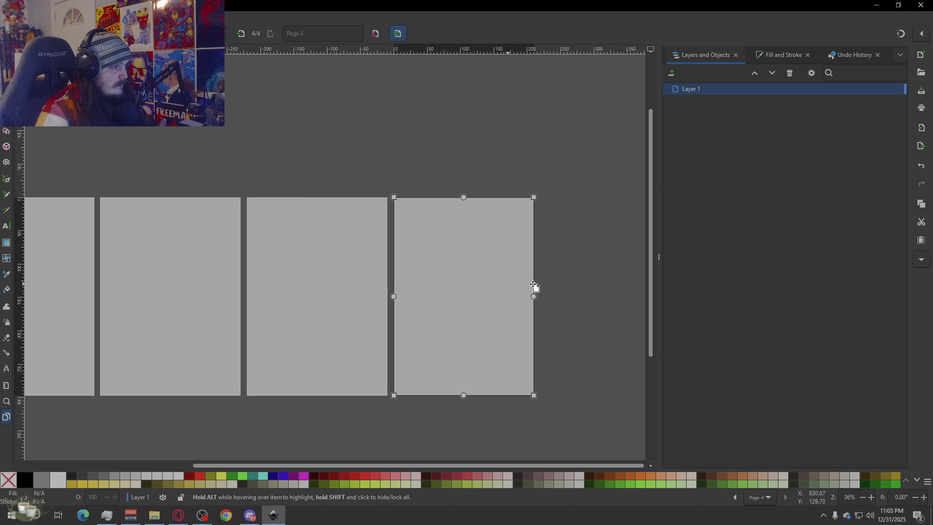
{"action": "scroll", "coordinate": [520, 292], "scroll_direction": "down", "scroll_amount": 2}
{"action": "scroll", "coordinate": [344, 297], "scroll_direction": "up", "scroll_amount": 2}
{"action": "scroll", "coordinate": [560, 300], "scroll_direction": "up", "scroll_amount": 1}
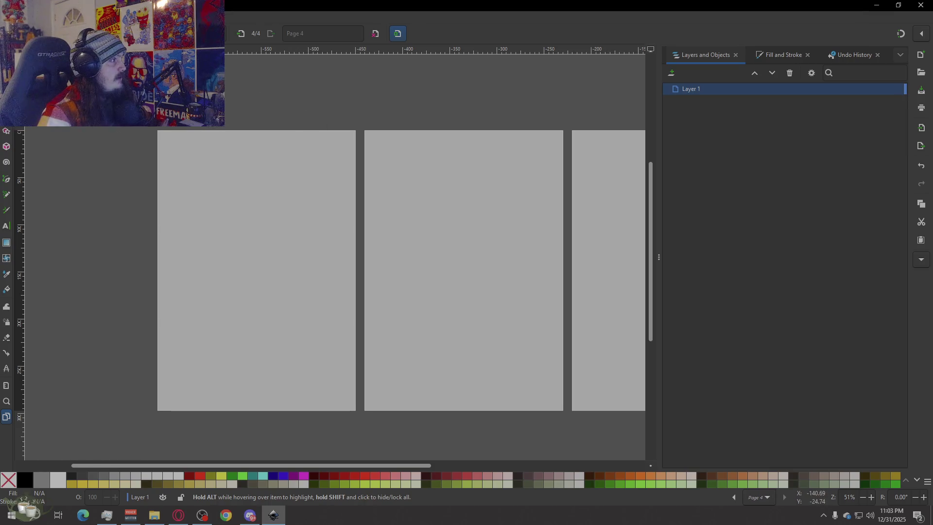
{"action": "key", "text": "s"}
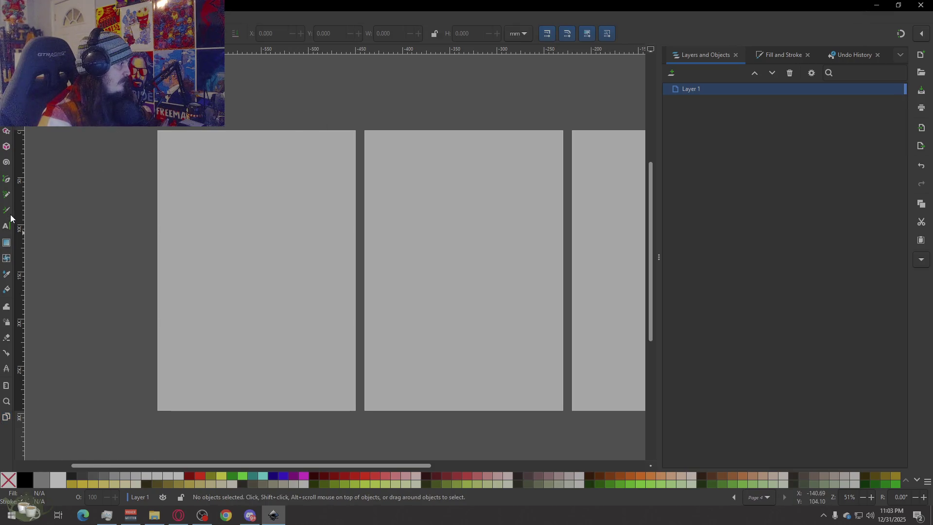
Step: Close Inkscape without saving the four-page document and bring up the browser
{"action": "left_click", "coordinate": [6, 227]}
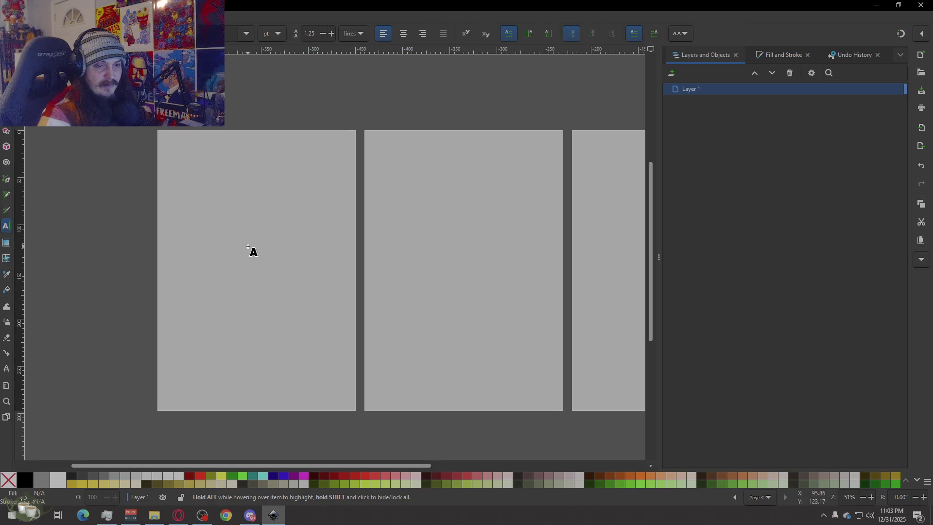
{"action": "scroll", "coordinate": [248, 245], "scroll_direction": "left", "scroll_amount": 1}
{"action": "scroll", "coordinate": [341, 229], "scroll_direction": "right", "scroll_amount": 1}
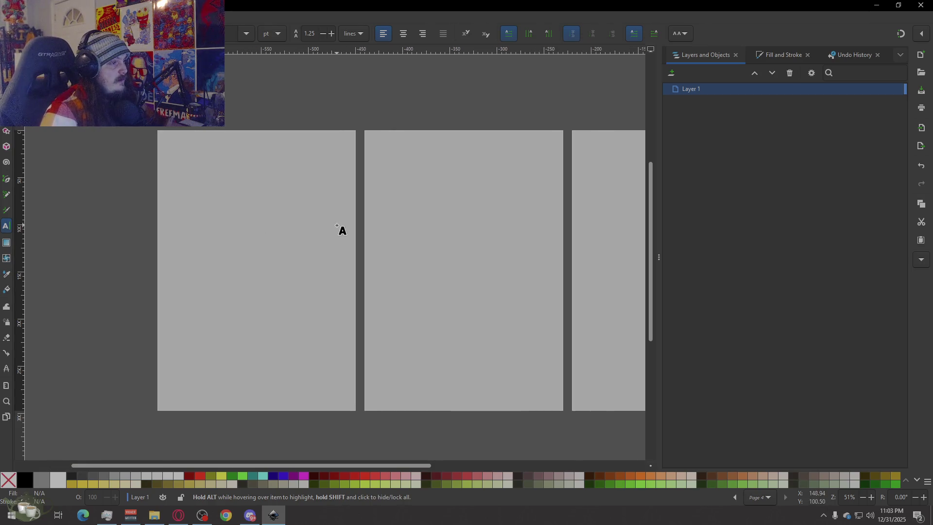
{"action": "left_click", "coordinate": [202, 518]}
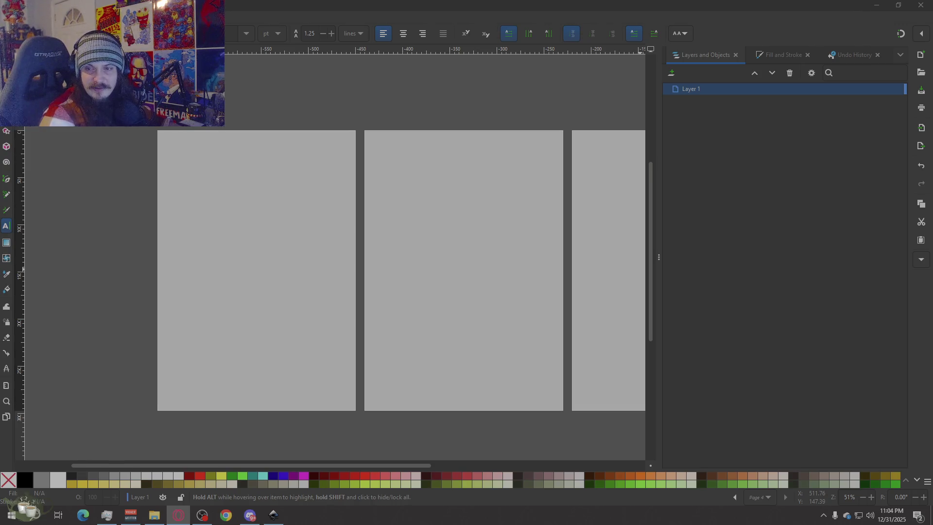
{"action": "left_click", "coordinate": [920, 5]}
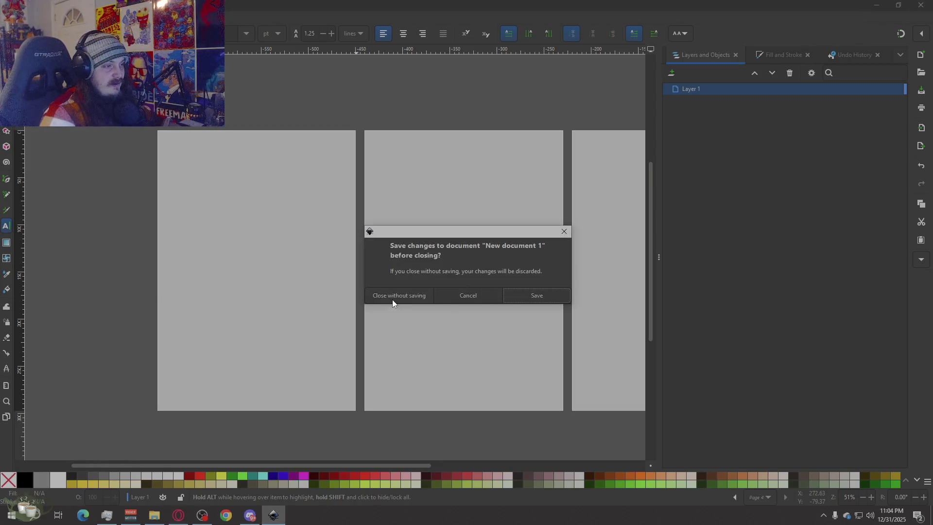
{"action": "left_click", "coordinate": [397, 297]}
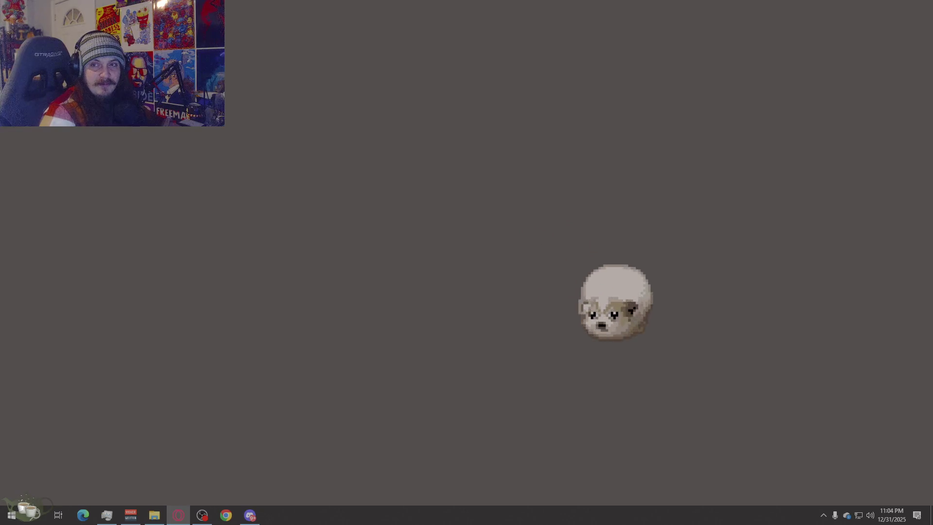
{"action": "left_click", "coordinate": [178, 516]}
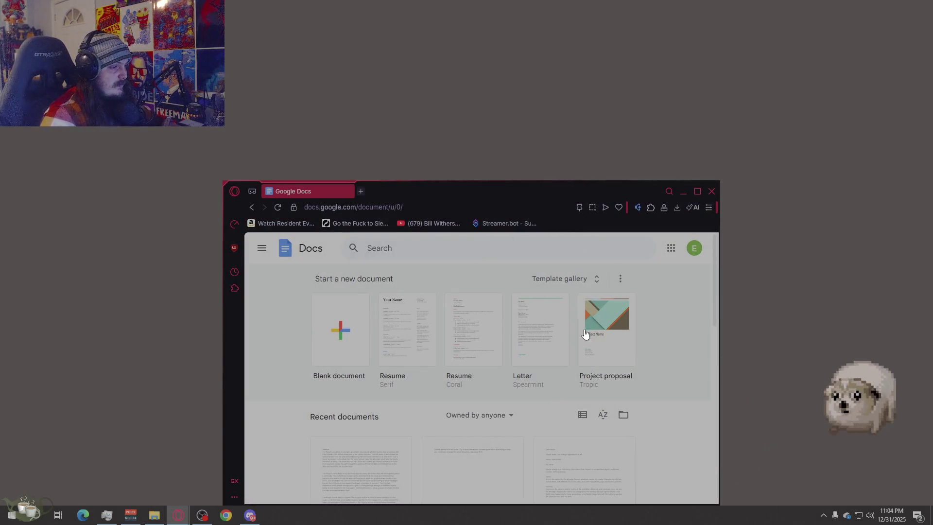
Step: Start a blank Google Docs document and maximize the browser window
{"action": "left_click", "coordinate": [350, 337]}
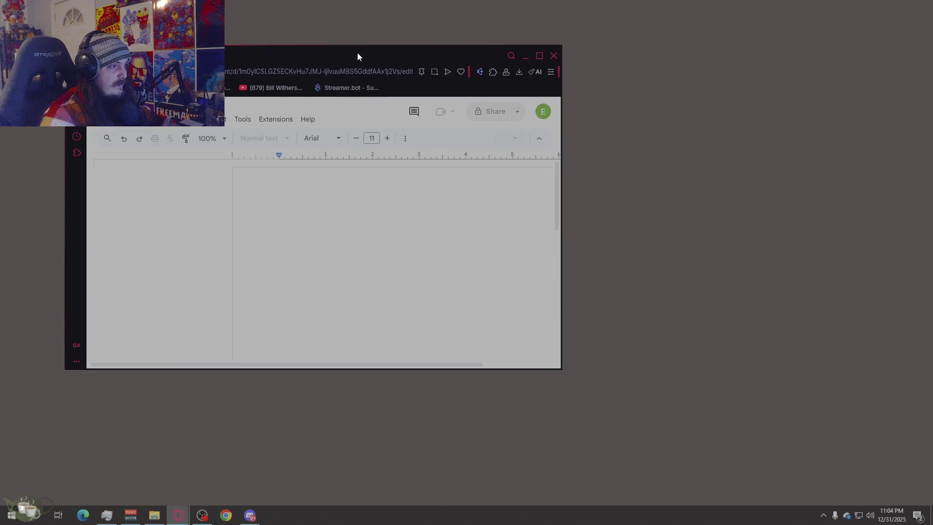
{"action": "left_click_drag", "start_coordinate": [517, 193], "coordinate": [359, 61]}
{"action": "double_click", "coordinate": [360, 63]}
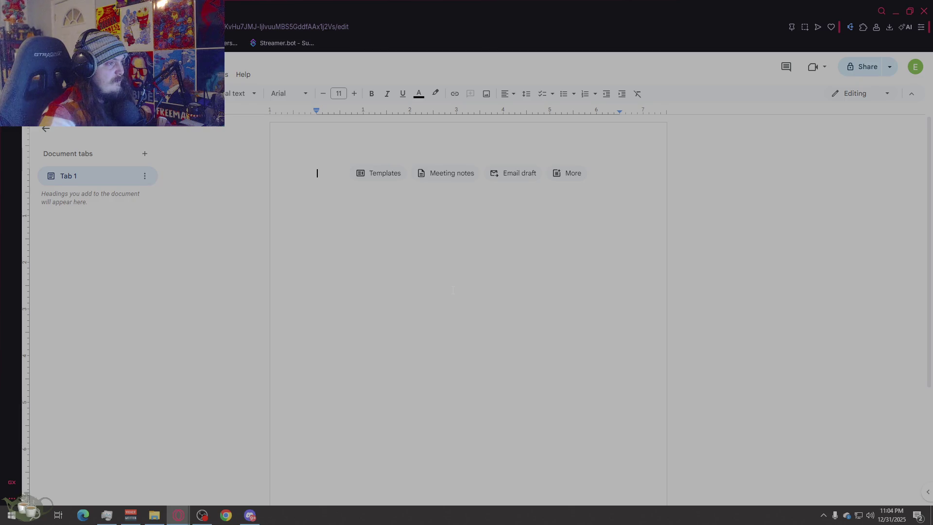
{"action": "left_click", "coordinate": [573, 173]}
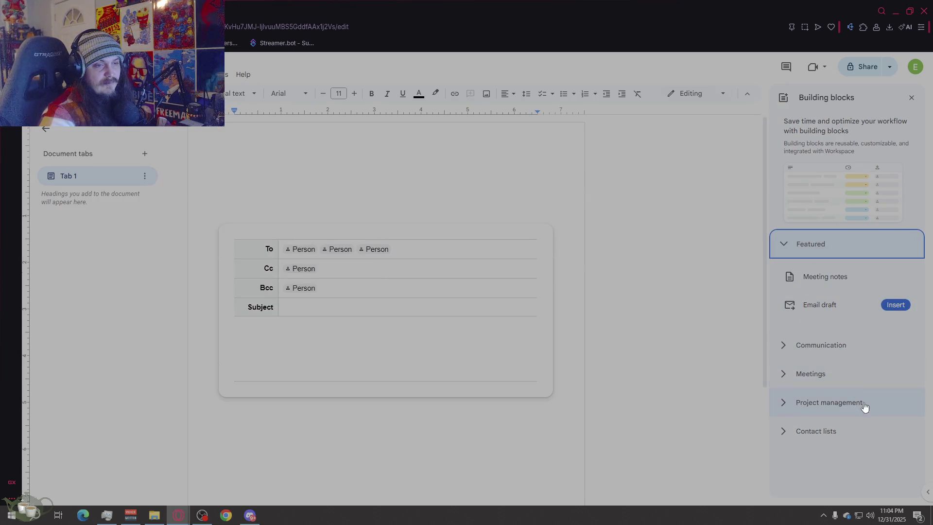
Step: Expand and collapse the Project management building blocks category
{"action": "left_click", "coordinate": [824, 401]}
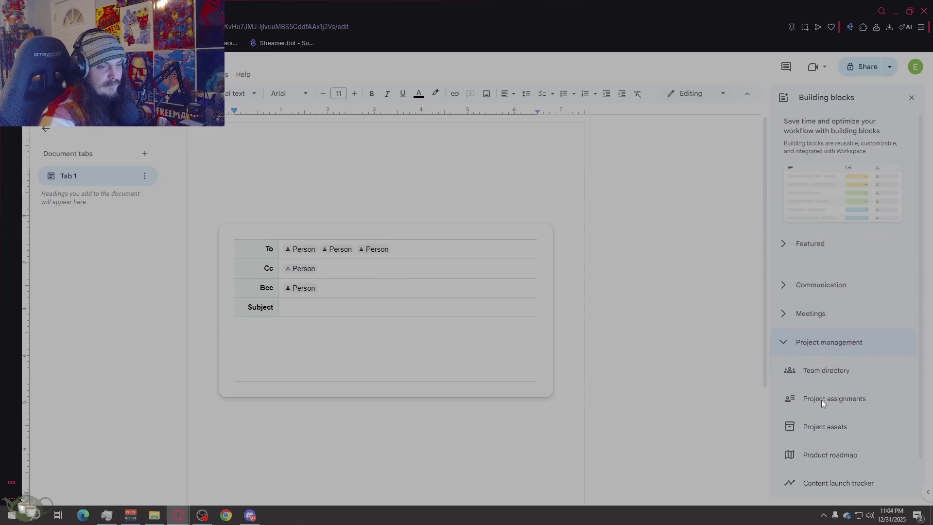
{"action": "scroll", "coordinate": [806, 371], "scroll_direction": "down", "scroll_amount": 1}
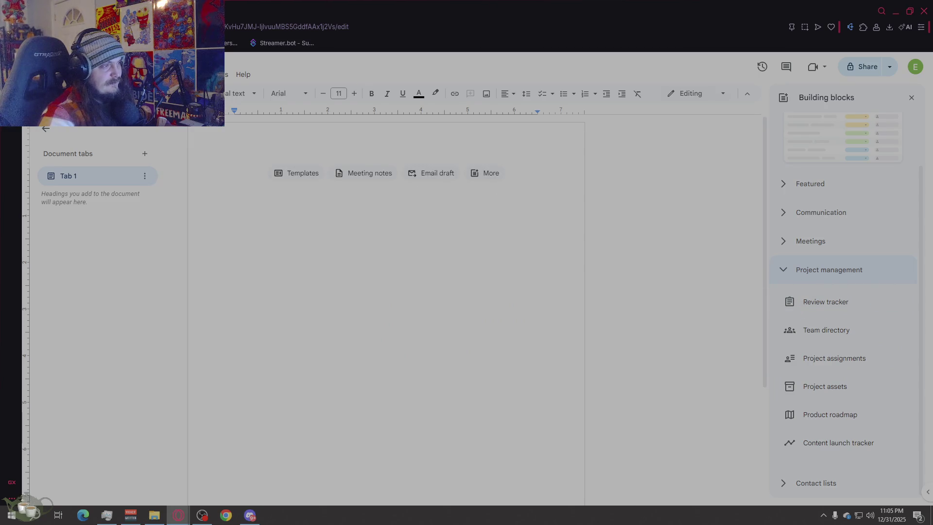
{"action": "left_click", "coordinate": [784, 270]}
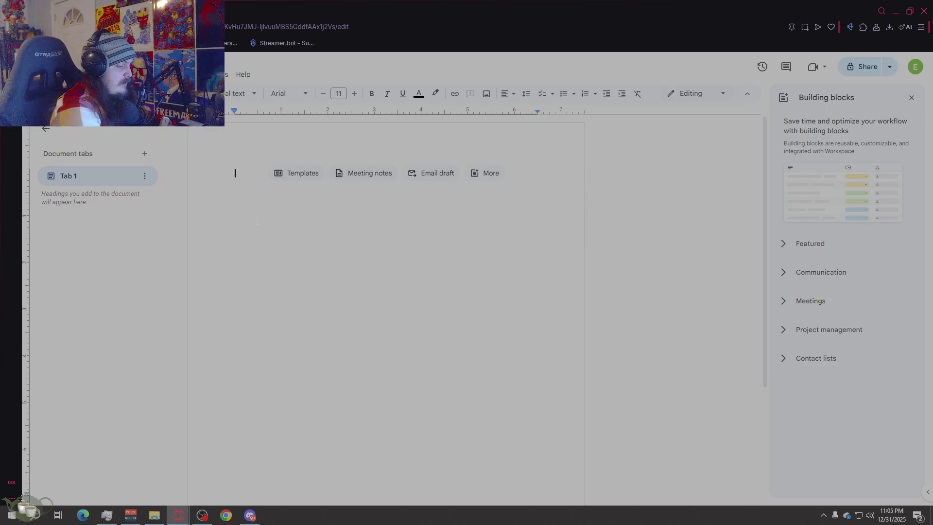
{"action": "type", "text": "pRO"}
Step: Write 'Project name TBD' as the first line with an empty line below it
{"action": "key", "text": "BackSpace"}
{"action": "key", "text": "BackSpace"}
{"action": "key", "text": "BackSpace"}
{"action": "type", "text": "Project name TBD"}
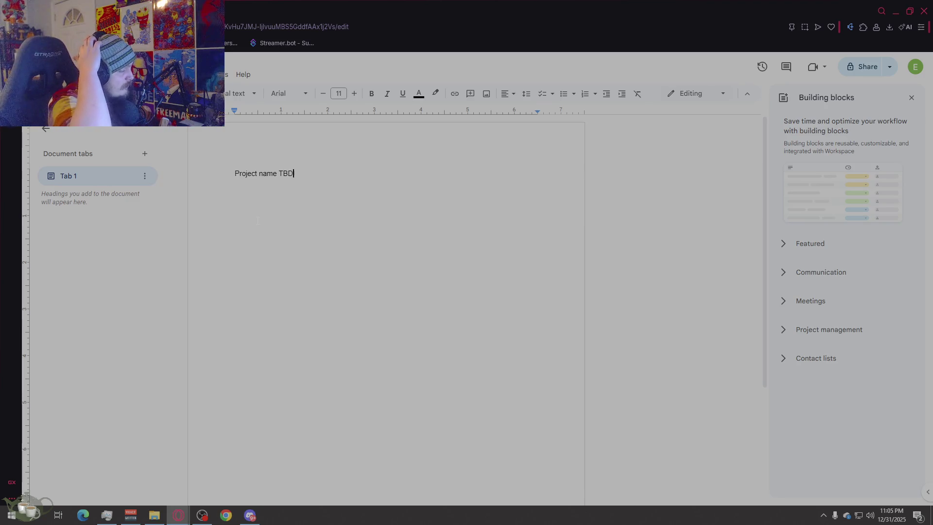
{"action": "key", "text": "Return"}
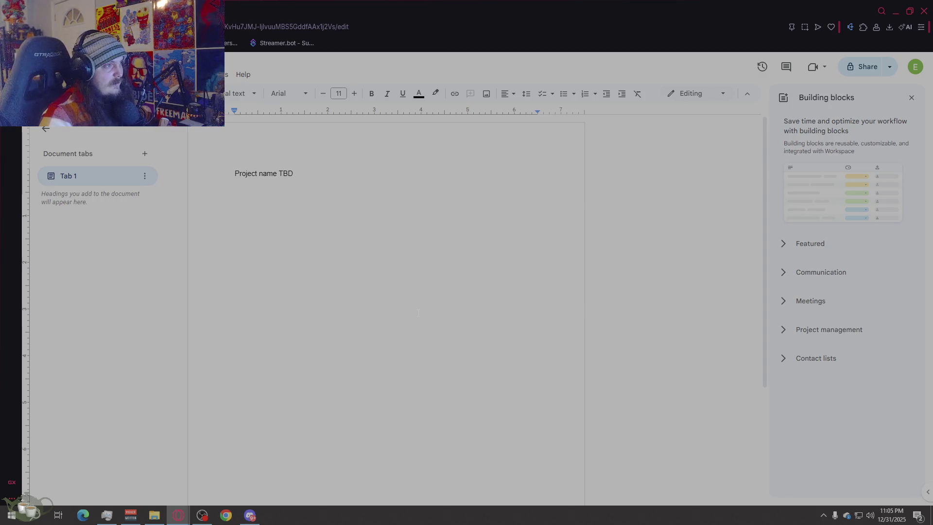
{"action": "scroll", "coordinate": [419, 311], "scroll_direction": "down", "scroll_amount": 3}
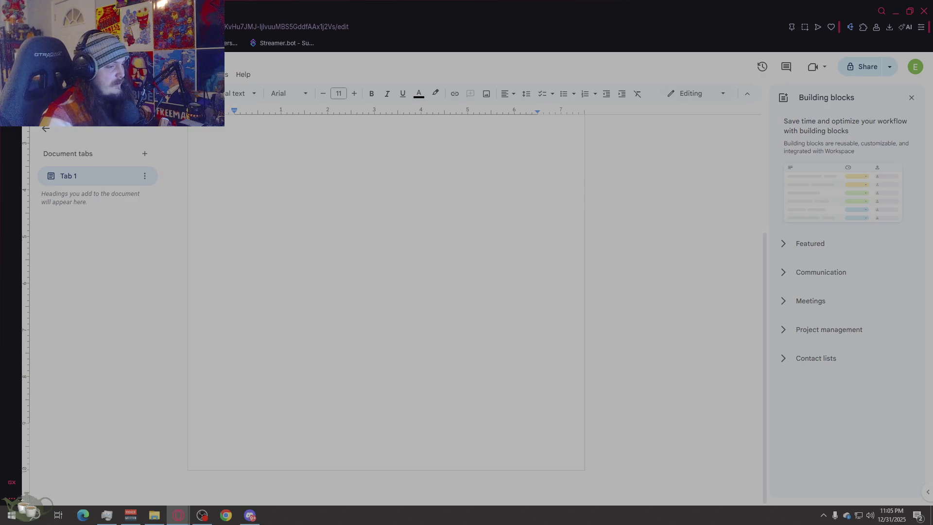
{"action": "scroll", "coordinate": [387, 299], "scroll_direction": "up", "scroll_amount": 3}
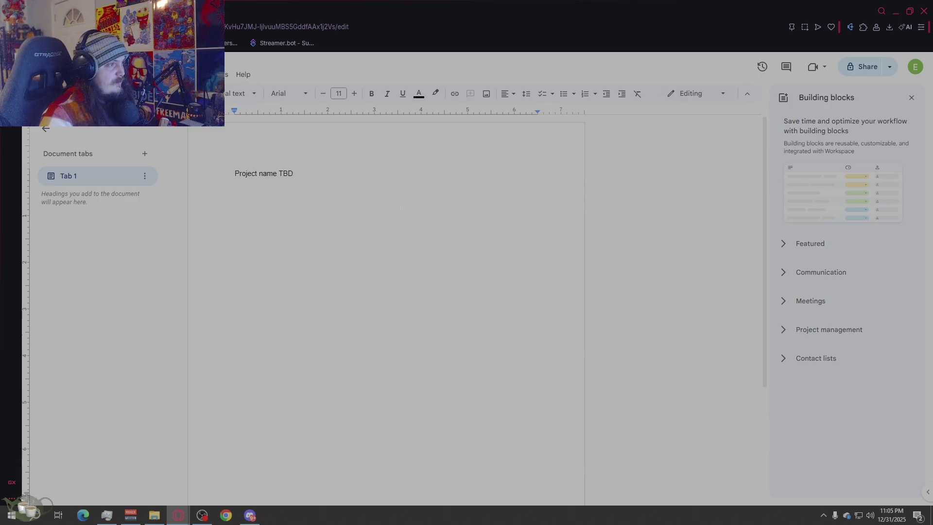
{"action": "key", "text": "ctrl+a"}
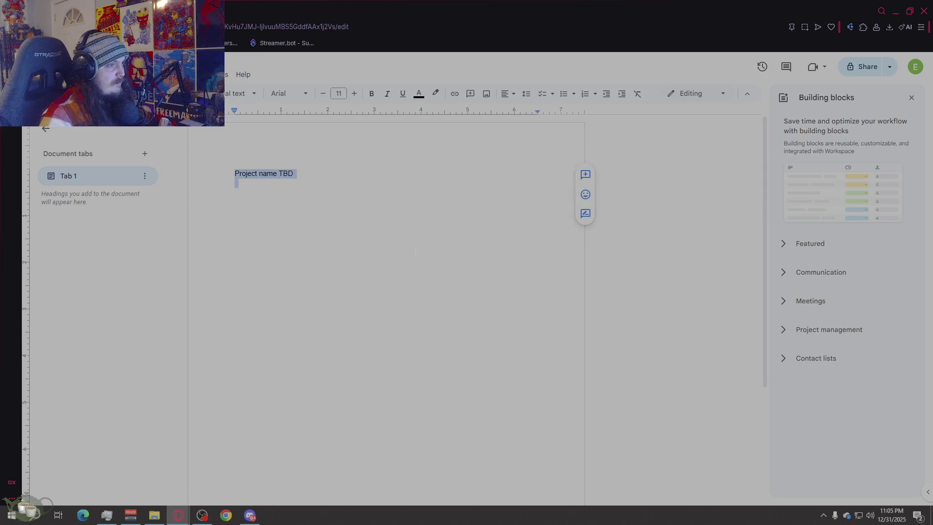
{"action": "key", "text": "Down"}
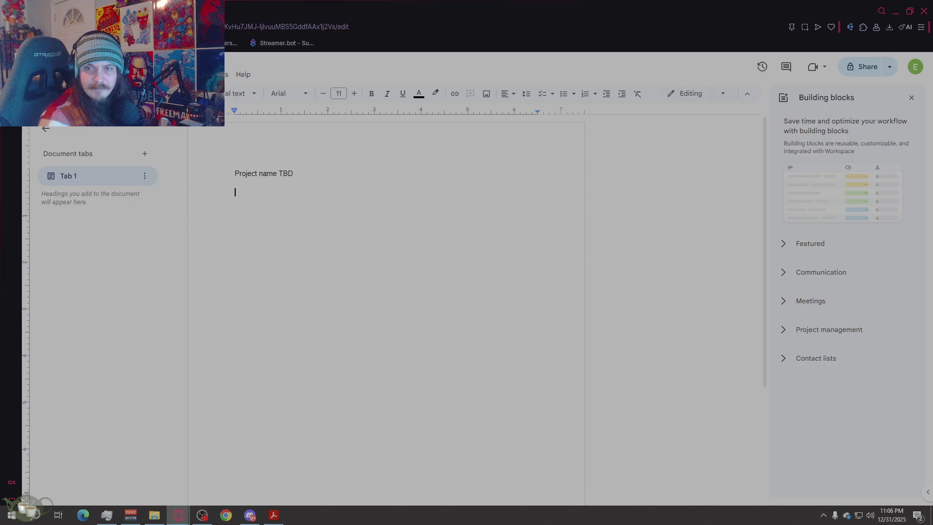
{"action": "type", "text": "Game C"}
Step: Write the Table of contents heading with Introduction and Background entries and their page labels
{"action": "key", "text": "BackSpace"}
{"action": "key", "text": "BackSpace"}
{"action": "key", "text": "BackSpace"}
{"action": "key", "text": "BackSpace"}
{"action": "key", "text": "BackSpace"}
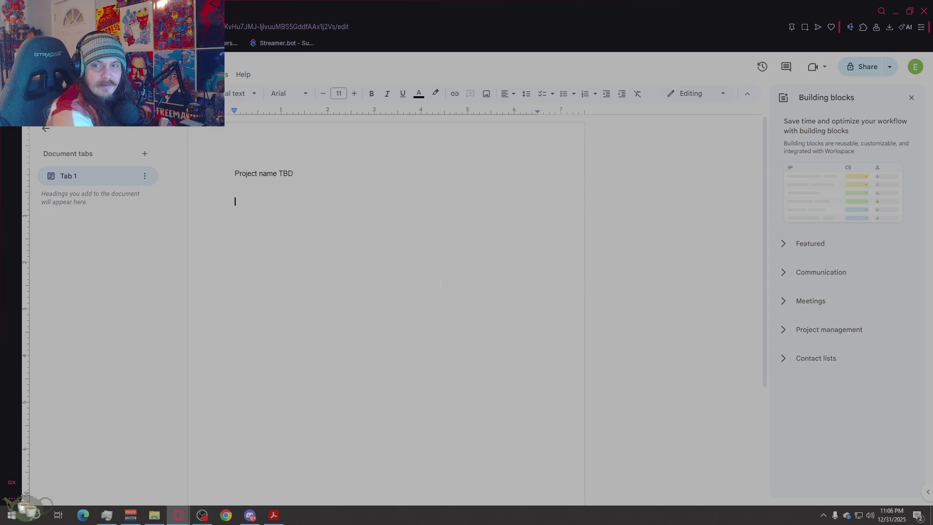
{"action": "type", "text": "Table of contents"}
{"action": "key", "text": "Return"}
{"action": "type", "text": "P"}
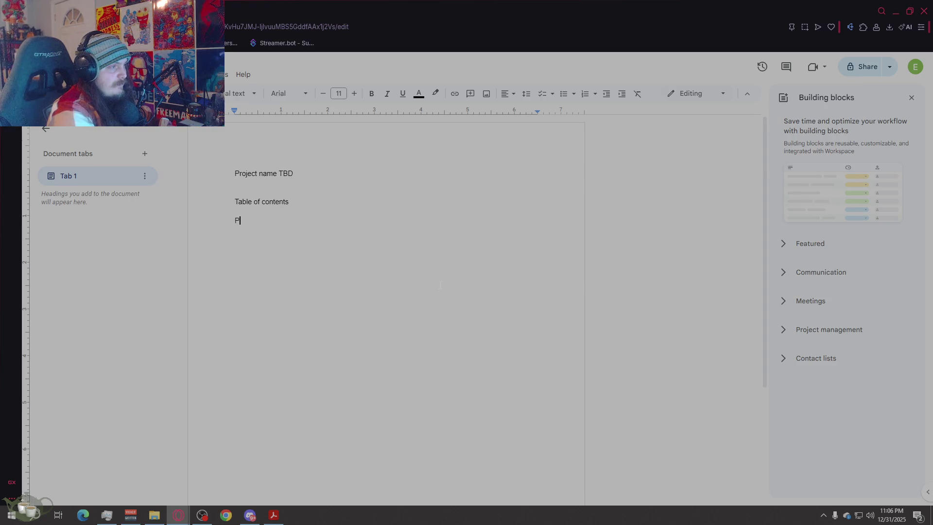
{"action": "type", "text": "g."}
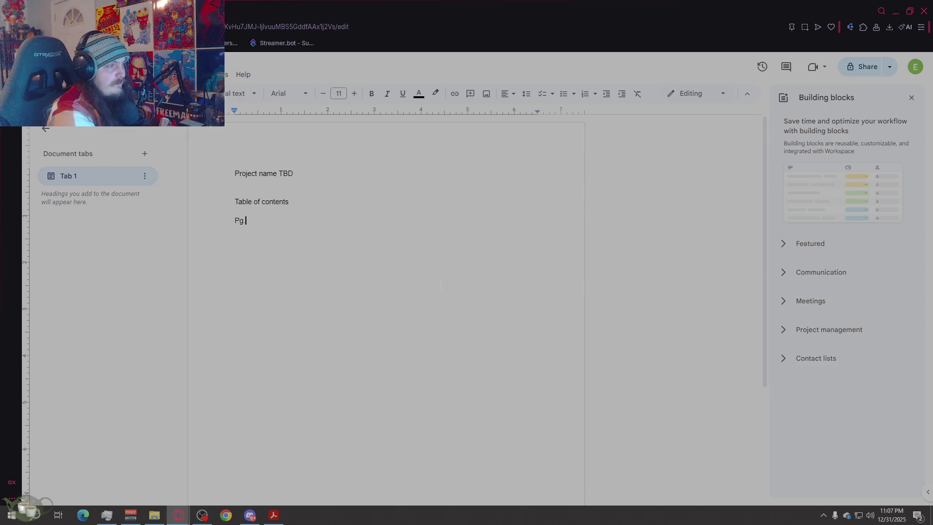
{"action": "type", "text": "2"}
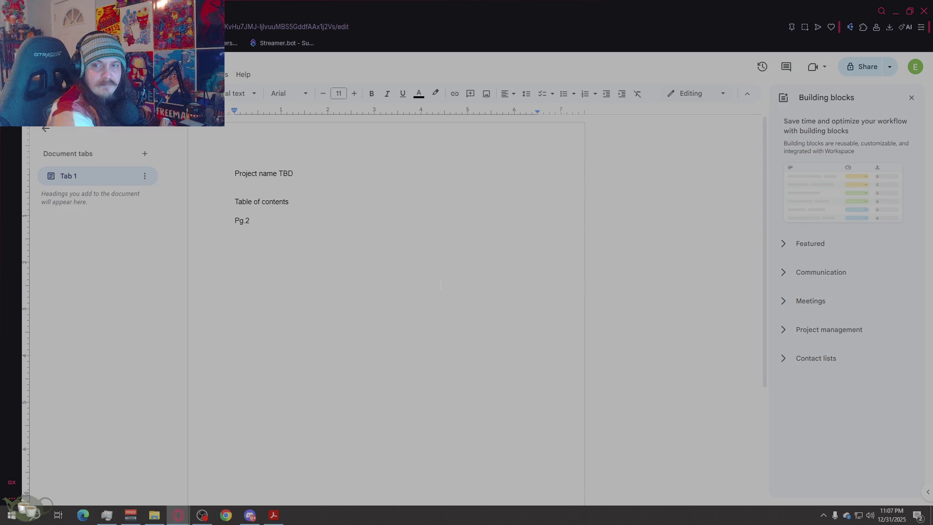
{"action": "key", "text": "BackSpace"}
{"action": "key", "text": "BackSpace"}
{"action": "type", "text": "I"}
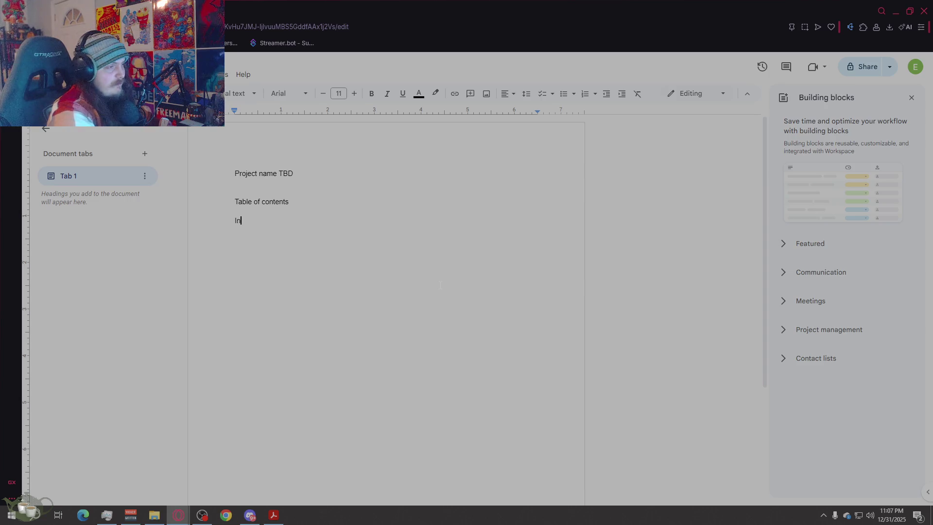
{"action": "type", "text": "ntroduction"}
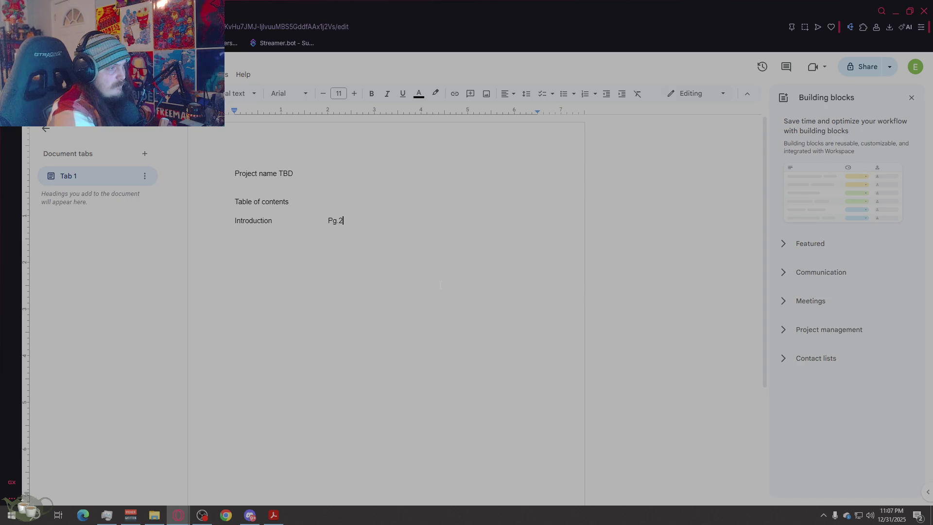
{"action": "key", "text": "Return"}
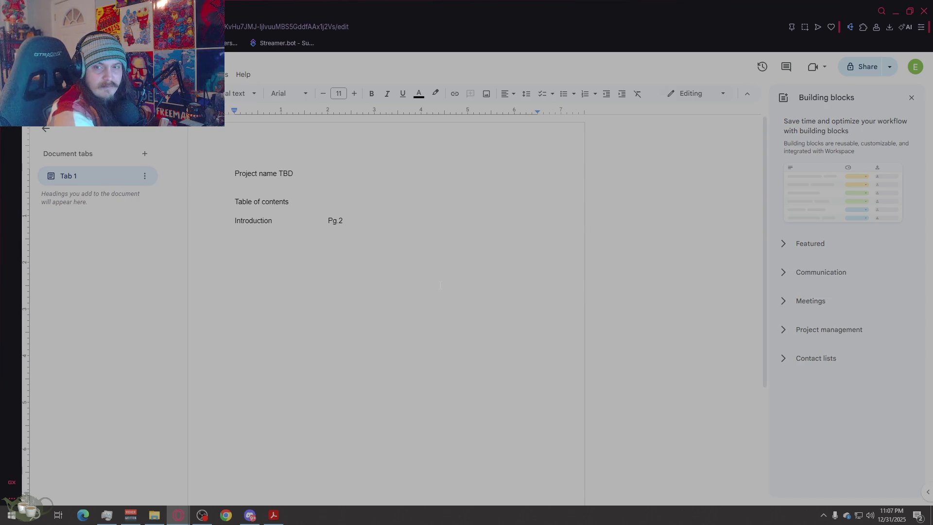
{"action": "type", "text": "Background\t"}
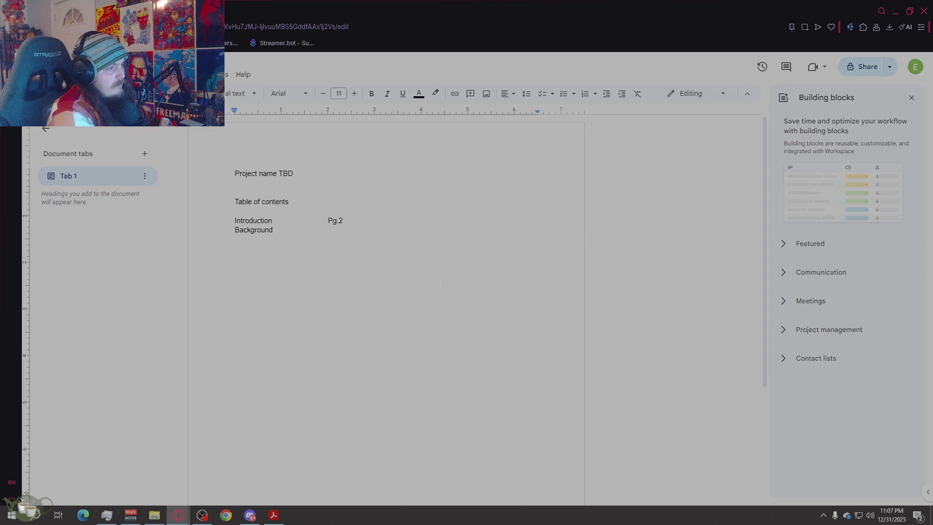
{"action": "type", "text": "Pg."}
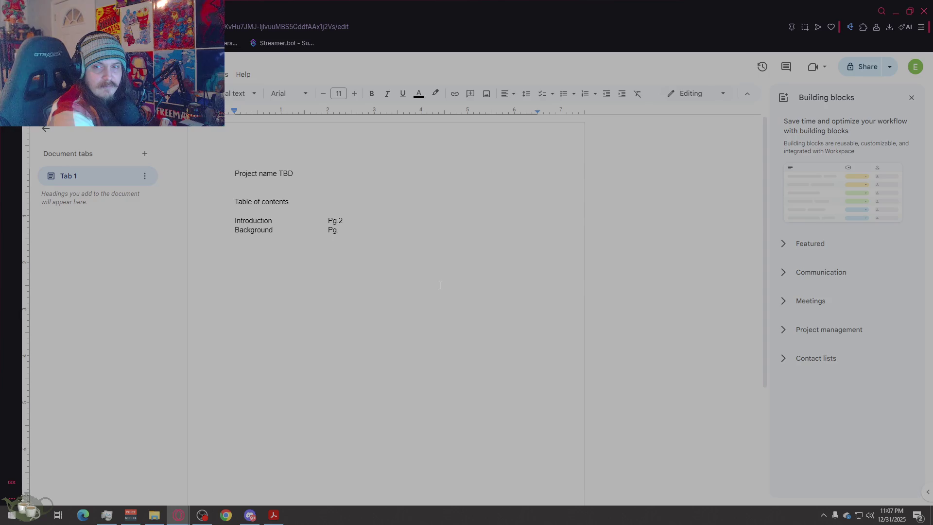
{"action": "key", "text": "Return"}
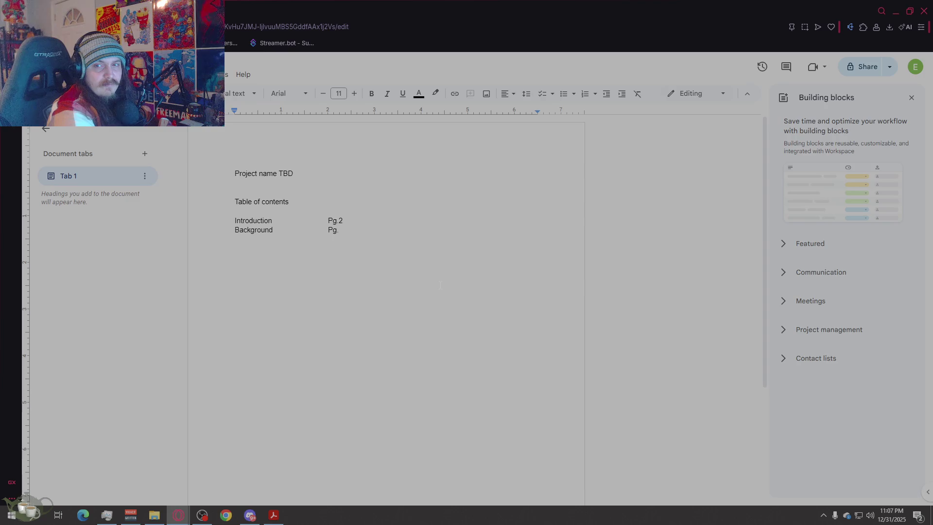
{"action": "type", "text": "Key Gea"}
Step: Add Key Features, Genre, Platform and Concept Art entries, each tabbed to a 'Pg.' placeholder
{"action": "key", "text": "BackSpace"}
{"action": "key", "text": "BackSpace"}
{"action": "key", "text": "BackSpace"}
{"action": "type", "text": "Features\t"}
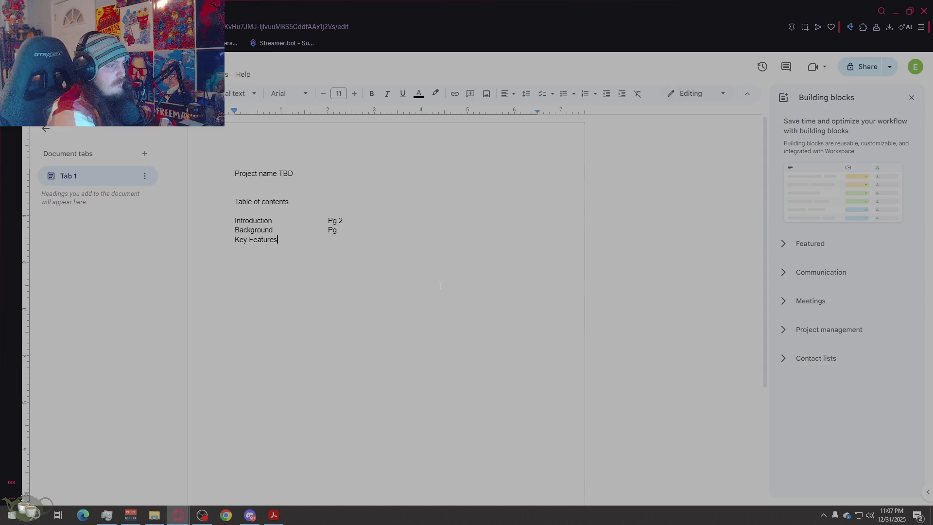
{"action": "type", "text": "Pg"}
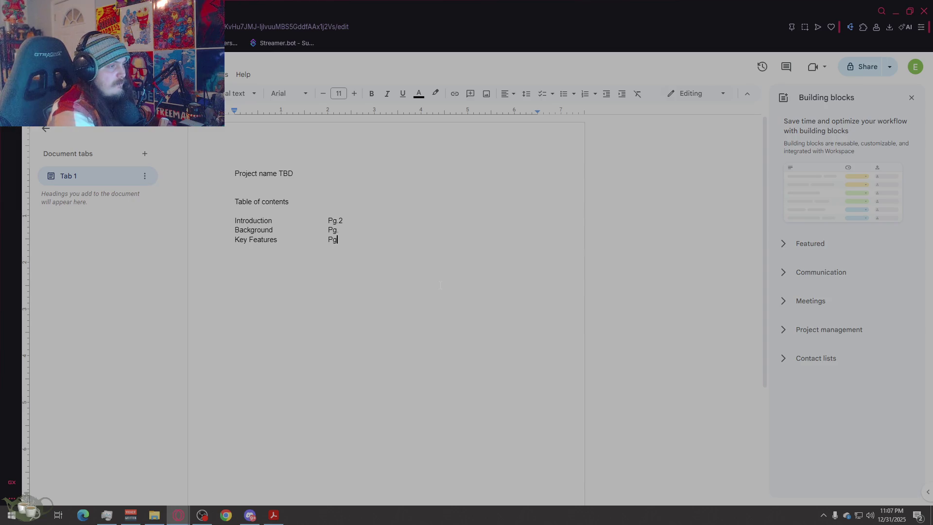
{"action": "key", "text": "Return"}
{"action": "key", "text": "BackSpace"}
{"action": "key", "text": "Return"}
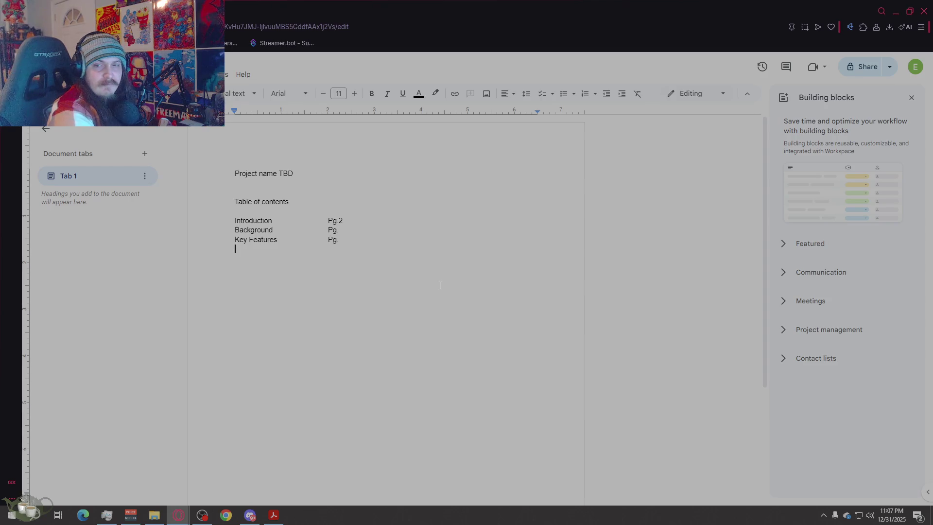
{"action": "type", "text": "Gene"}
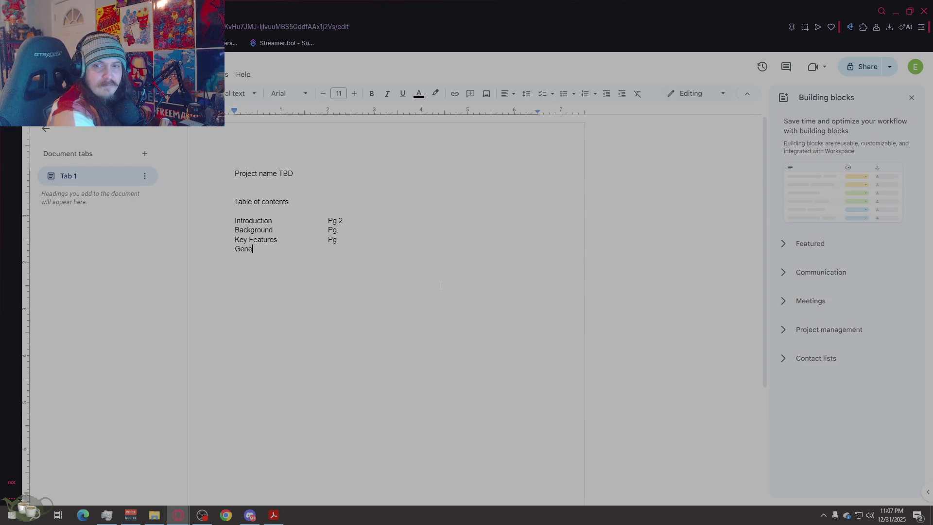
{"action": "key", "text": "BackSpace"}
{"action": "type", "text": "re"}
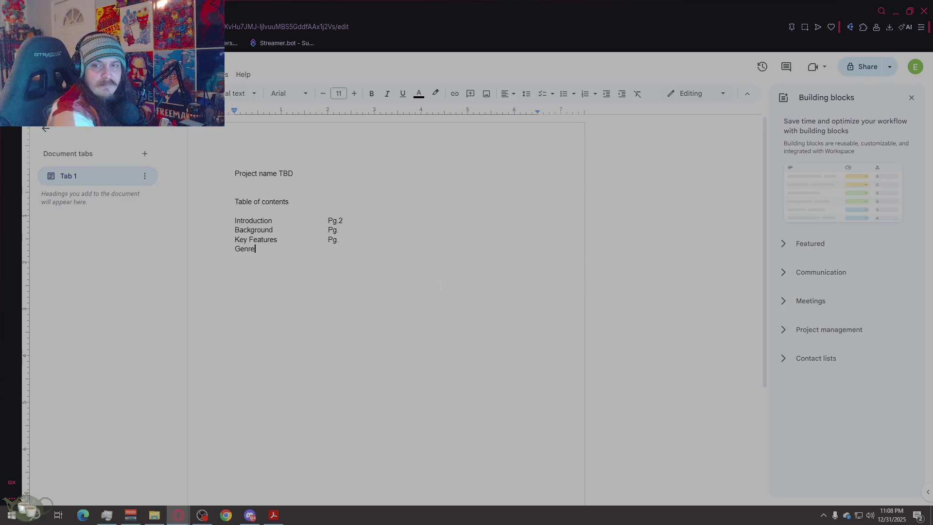
{"action": "key", "text": "Tab"}
{"action": "type", "text": "Pg."}
{"action": "key", "text": "Return"}
{"action": "key", "text": "Return"}
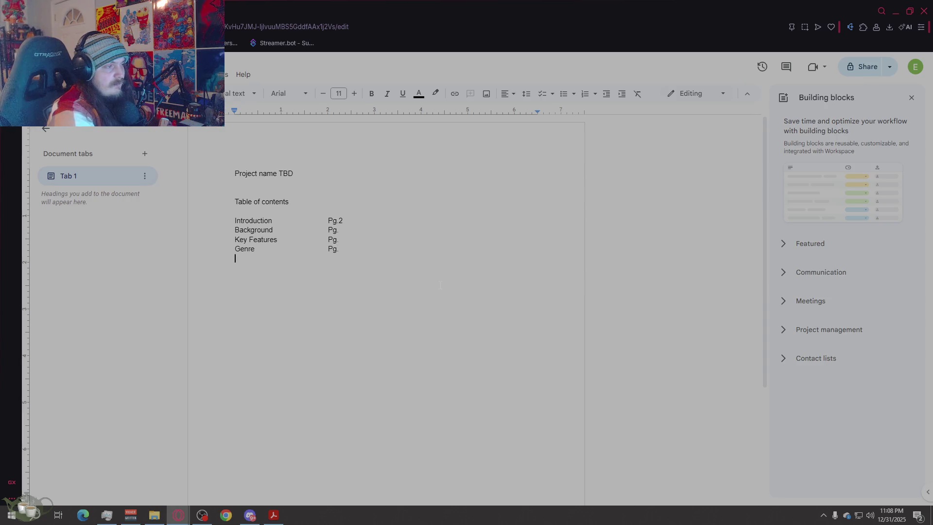
{"action": "type", "text": "Pla"}
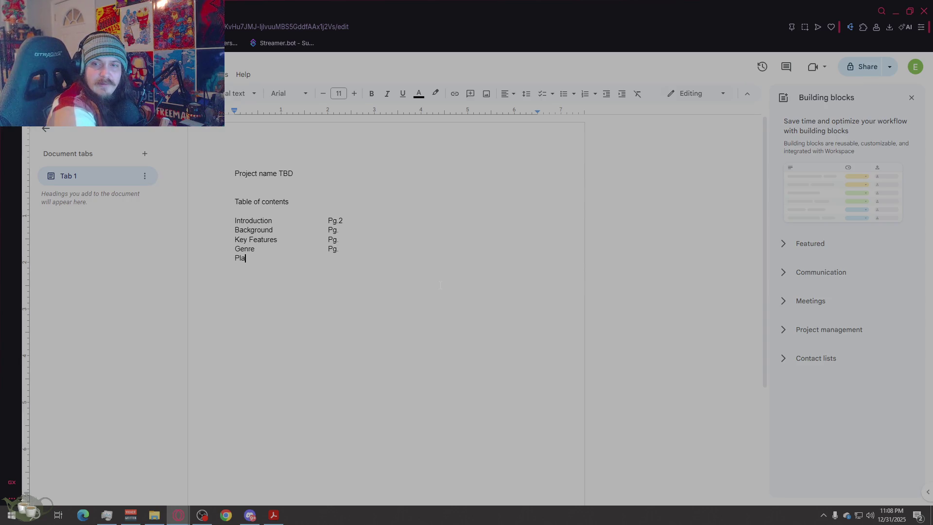
{"action": "type", "text": "tform"}
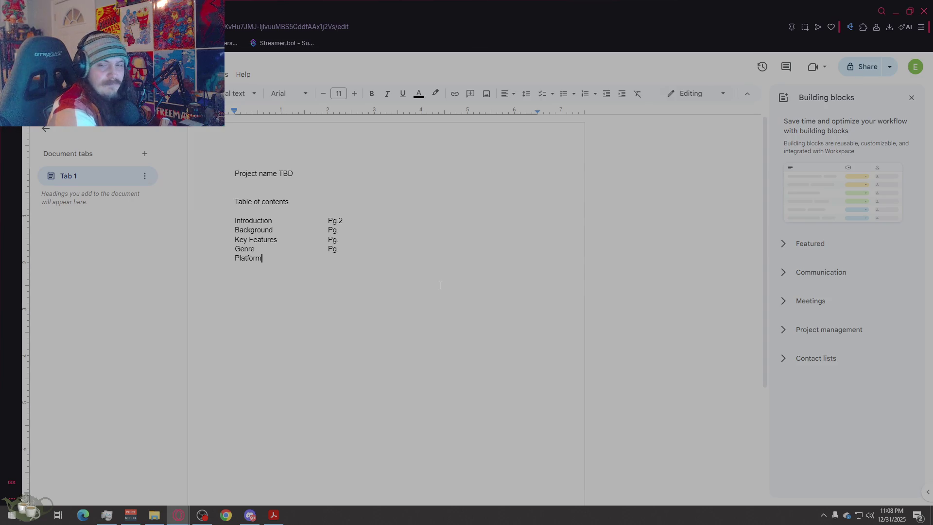
{"action": "key", "text": "Tab"}
{"action": "key", "text": "Tab"}
{"action": "key", "text": "Tab"}
{"action": "type", "text": "Pg"}
{"action": "key", "text": "Return"}
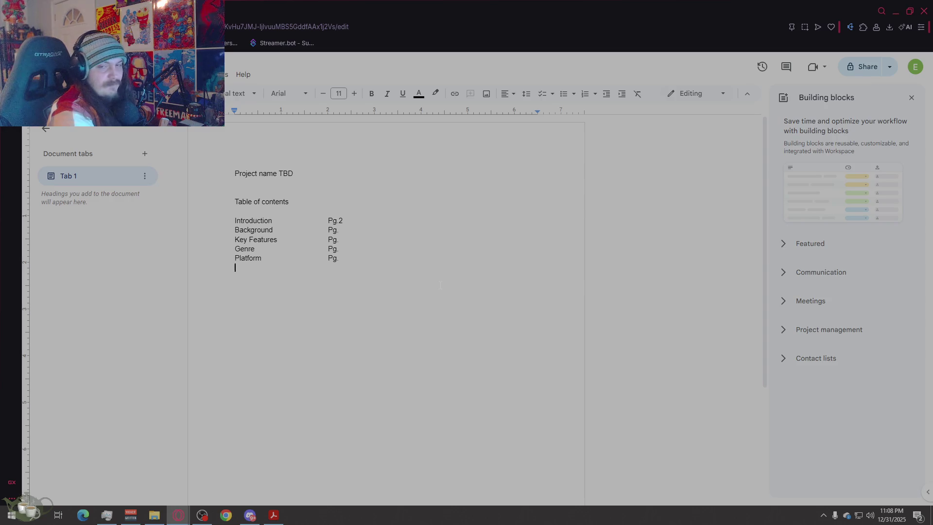
{"action": "type", "text": "Concep"}
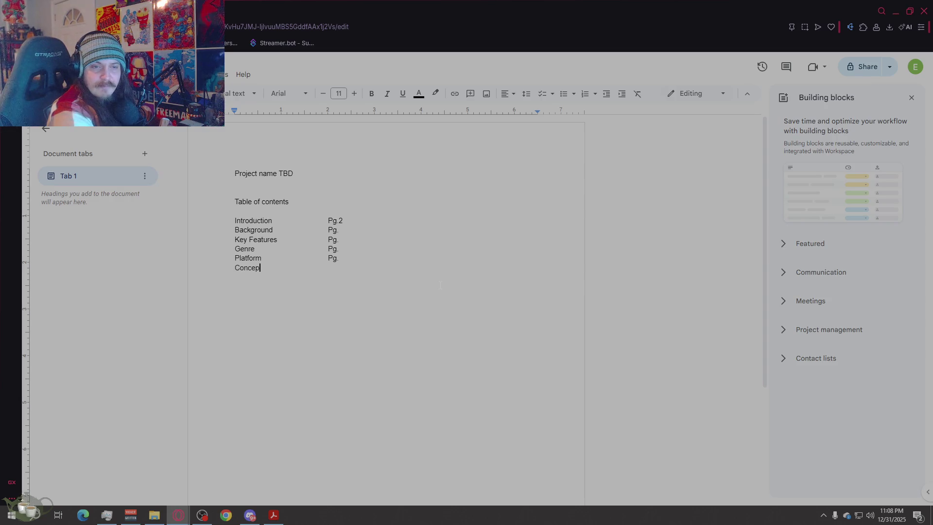
{"action": "type", "text": "t Art"}
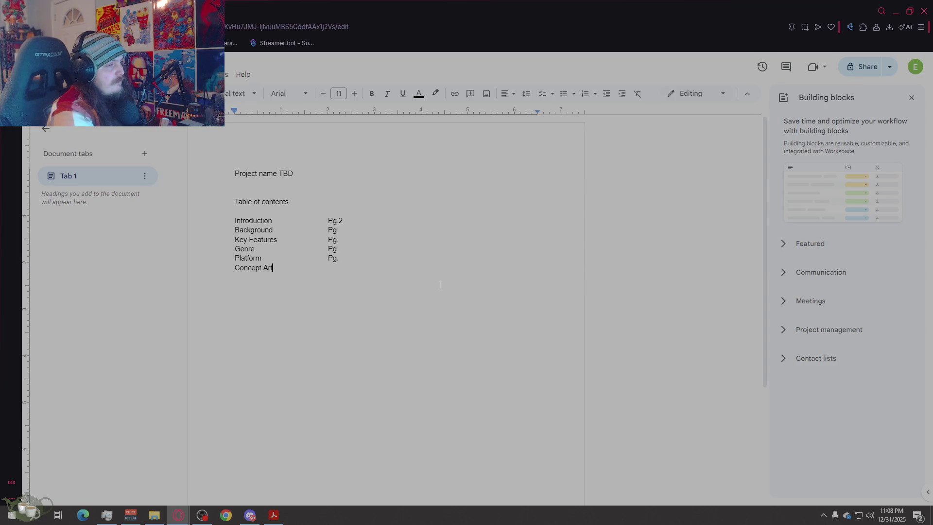
{"action": "key", "text": "Tab"}
{"action": "key", "text": "Tab"}
{"action": "key", "text": "Tab"}
{"action": "type", "text": "Pg"}
{"action": "key", "text": "Return"}
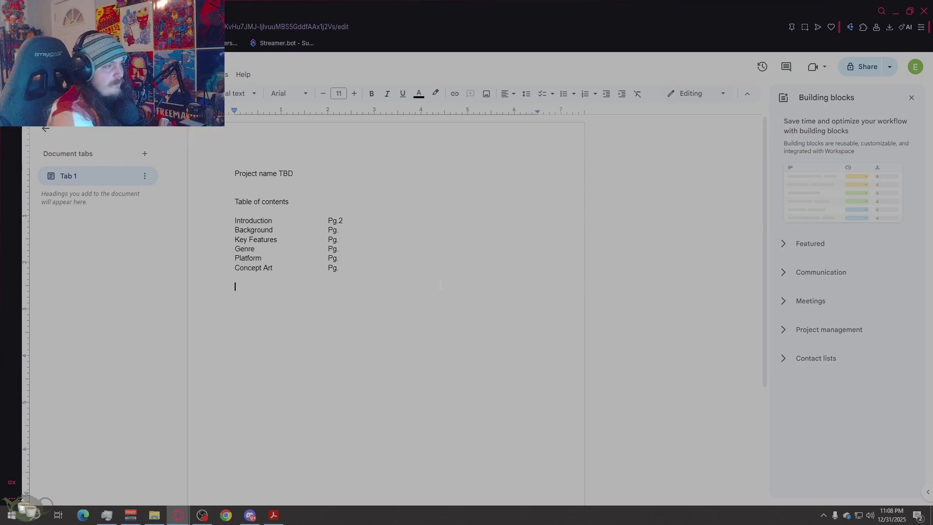
{"action": "key", "text": "Up"}
{"action": "key", "text": "Up"}
{"action": "key", "text": "Up"}
{"action": "key", "text": "Up"}
{"action": "key", "text": "Up"}
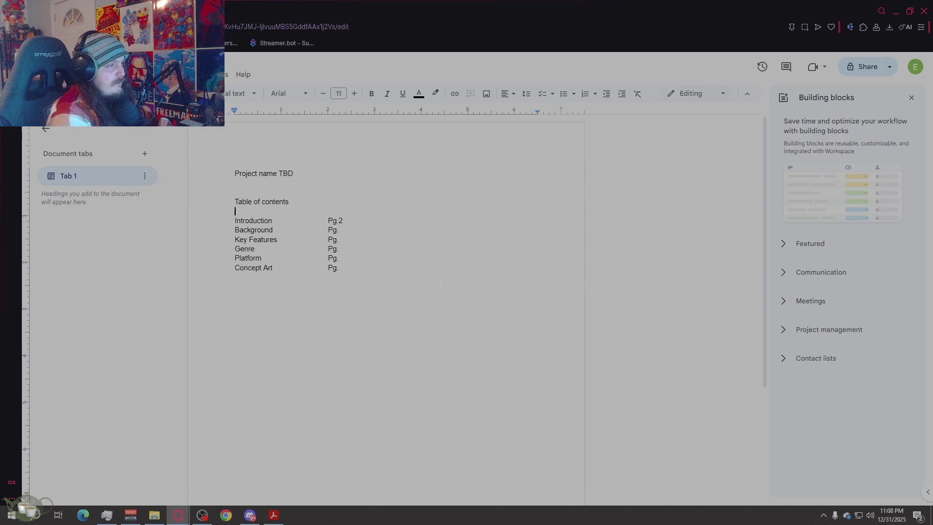
Step: Insert an 18-point bold italic underlined 'Game Concept' heading above the entries
{"action": "key", "text": "Return"}
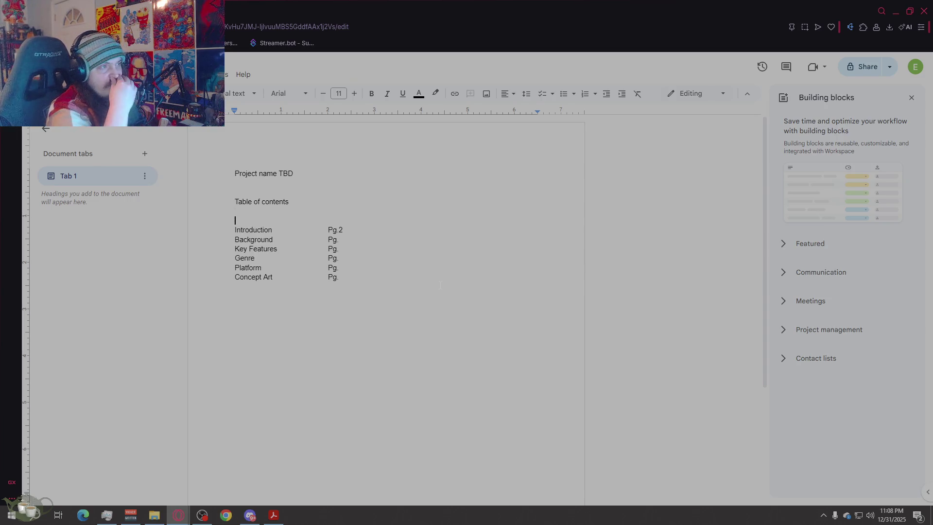
{"action": "left_click", "coordinate": [339, 94]}
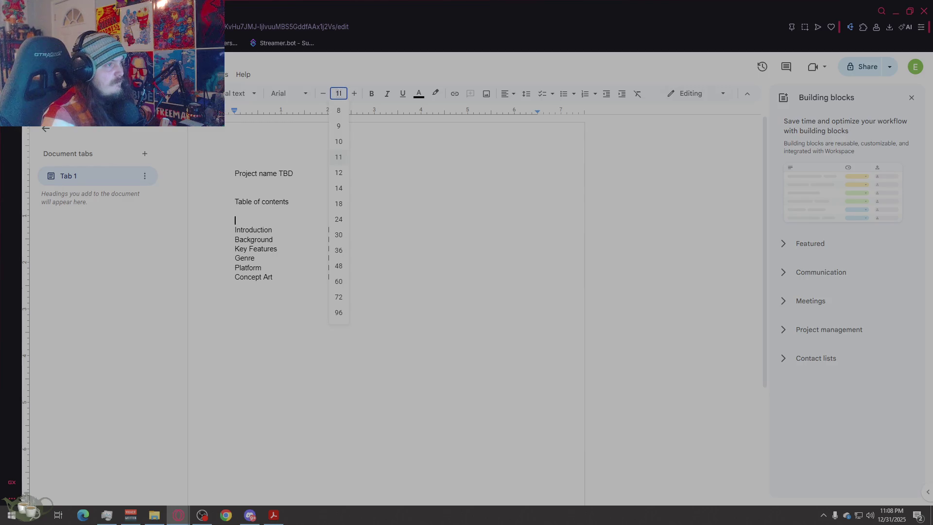
{"action": "left_click", "coordinate": [338, 205]}
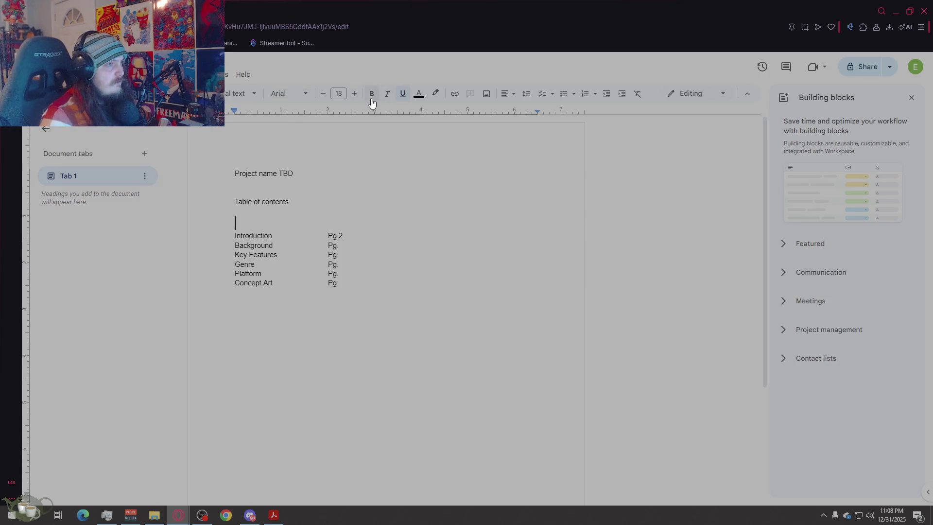
{"action": "left_click", "coordinate": [388, 102]}
{"action": "type", "text": "Game "}
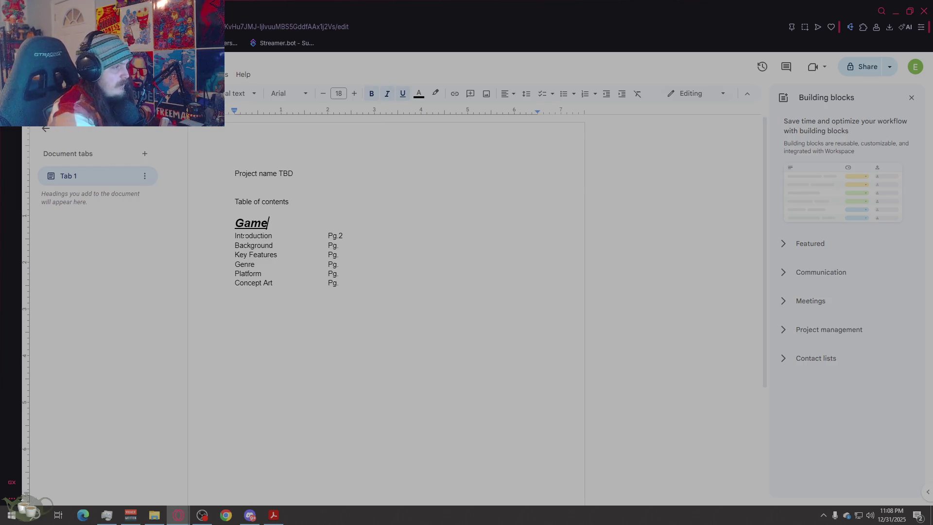
{"action": "type", "text": "Concept"}
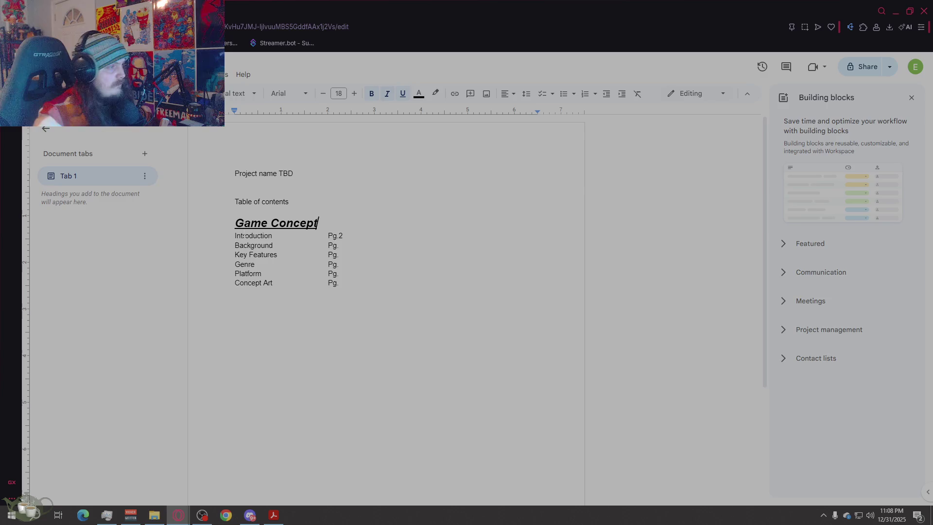
Step: Select and copy the Game Concept heading for reuse
{"action": "key", "text": "ctrl+End"}
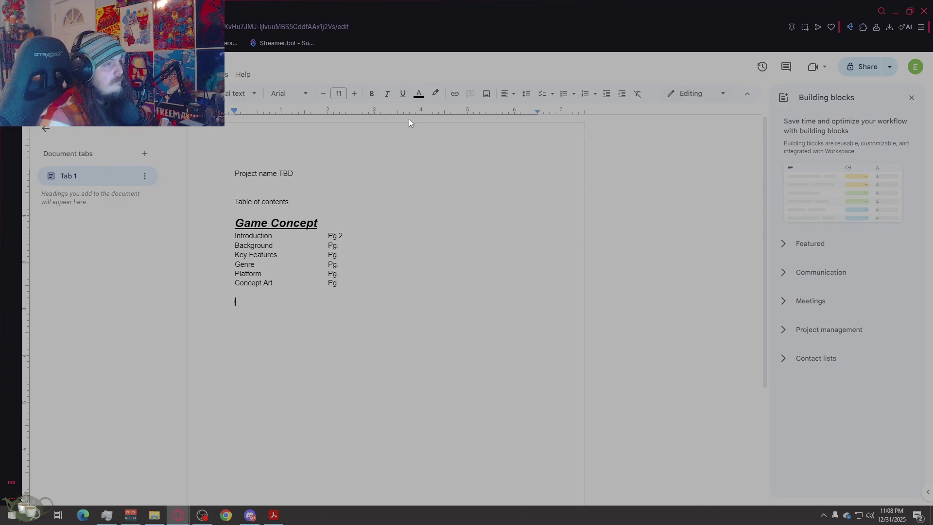
{"action": "left_click_drag", "start_coordinate": [318, 223], "coordinate": [235, 224]}
{"action": "key", "text": "ctrl+c"}
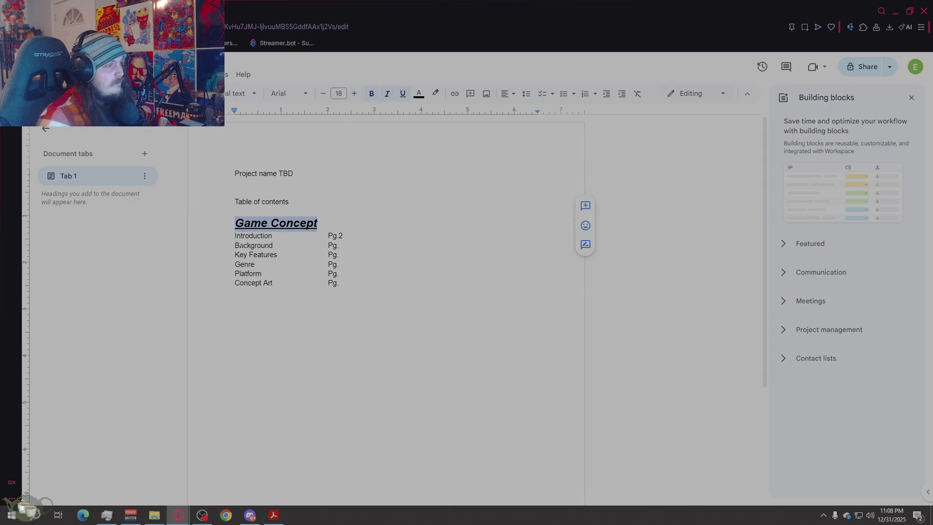
Step: Paste a Game Mechanics heading below Concept Art and copy the contents entries beneath it with 'Pg.' labels
{"action": "key", "text": "ctrl+End"}
{"action": "key", "text": "ctrl+v"}
{"action": "left_click_drag", "start_coordinate": [318, 306], "coordinate": [235, 309]}
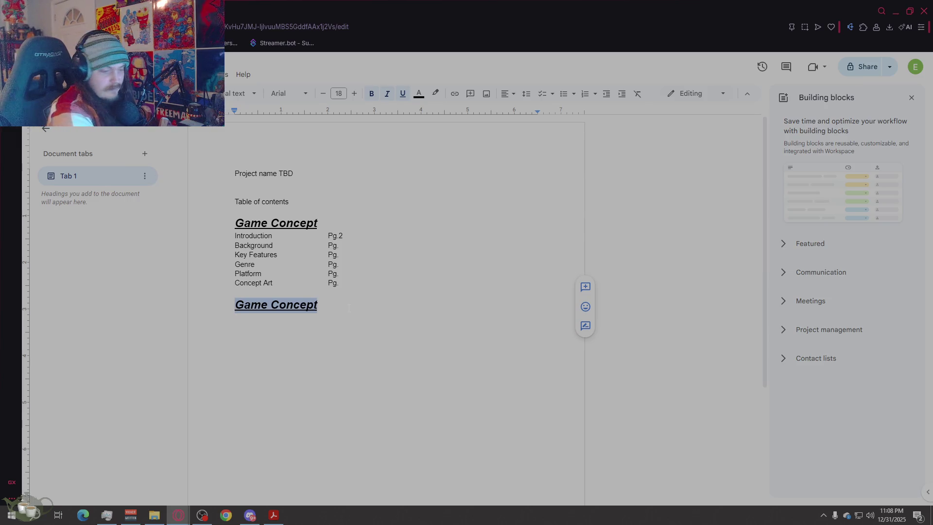
{"action": "type", "text": "Game Mechanics"}
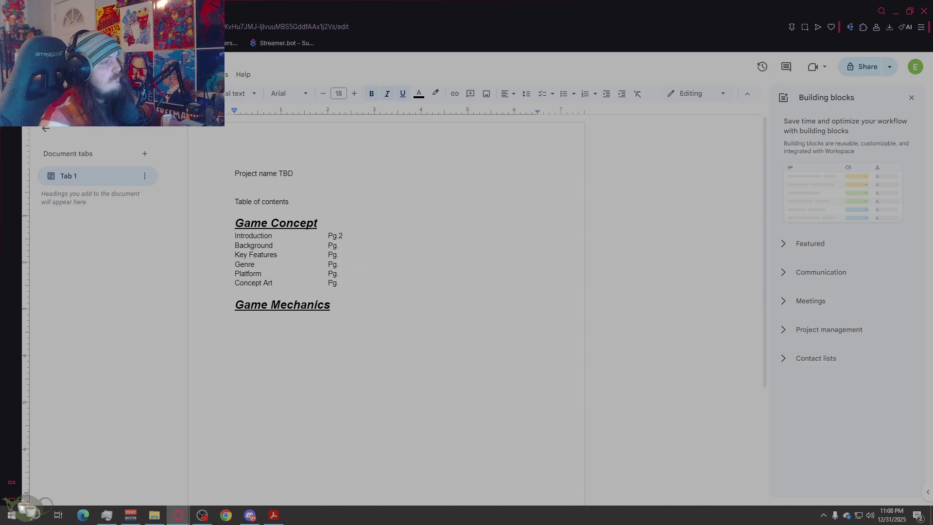
{"action": "mouse_move", "coordinate": [339, 283]}
{"action": "left_mouse_down"}
{"action": "mouse_move", "coordinate": [212, 244]}
{"action": "mouse_move", "coordinate": [212, 236]}
{"action": "left_mouse_up"}
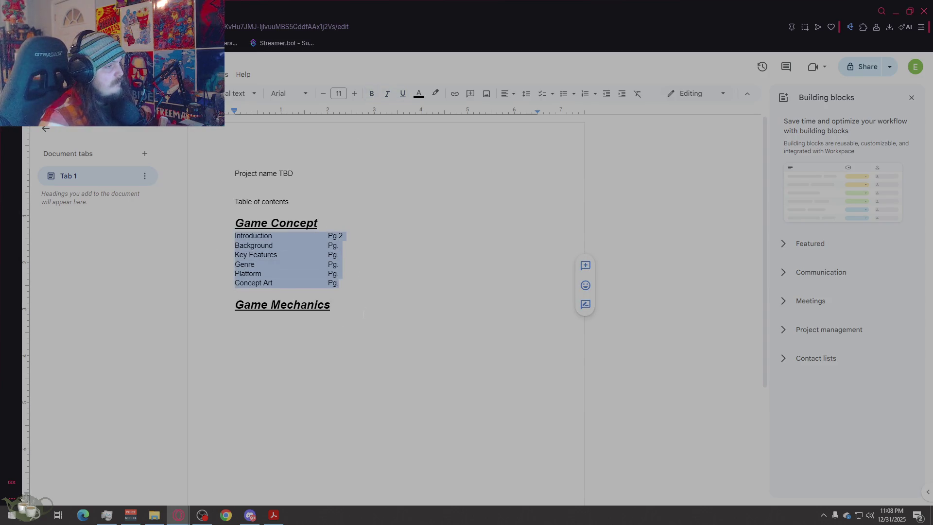
{"action": "key", "text": "ctrl+c"}
{"action": "left_click", "coordinate": [330, 305]}
{"action": "key", "text": "Return"}
{"action": "key", "text": "ctrl+v"}
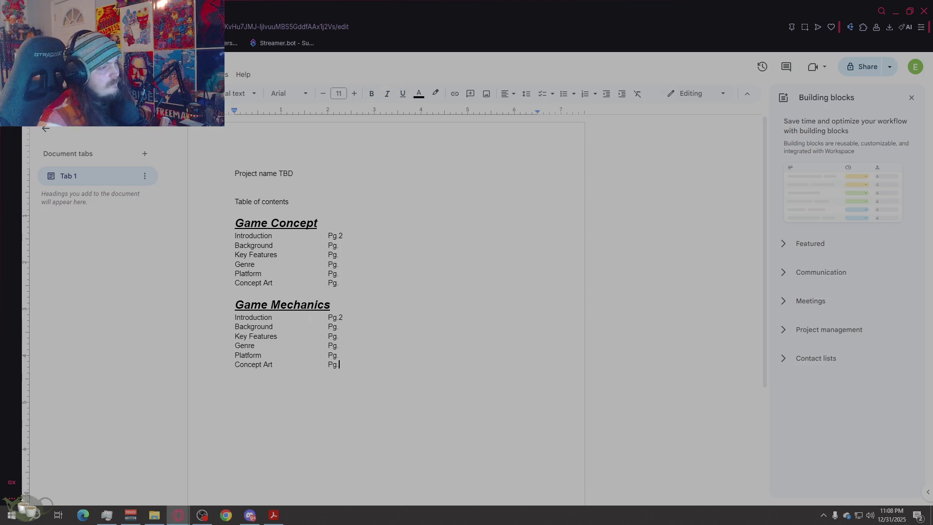
{"action": "left_click", "coordinate": [343, 317]}
{"action": "key", "text": "BackSpace"}
Step: Rename the copied entries to Characters and Monsters, realigning their page markers
{"action": "mouse_move", "coordinate": [238, 318]}
{"action": "left_mouse_down"}
{"action": "mouse_move", "coordinate": [272, 318]}
{"action": "mouse_move", "coordinate": [232, 318]}
{"action": "left_mouse_up"}
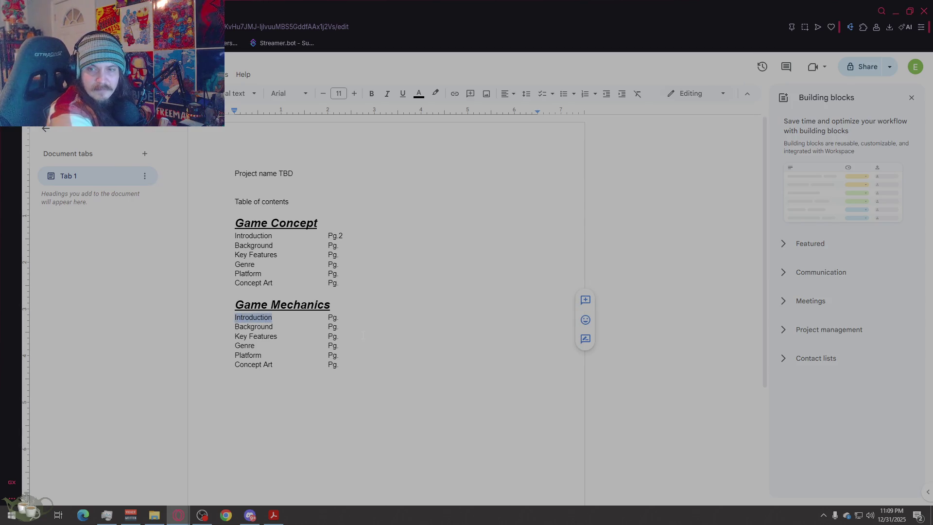
{"action": "type", "text": "Core Game Play"}
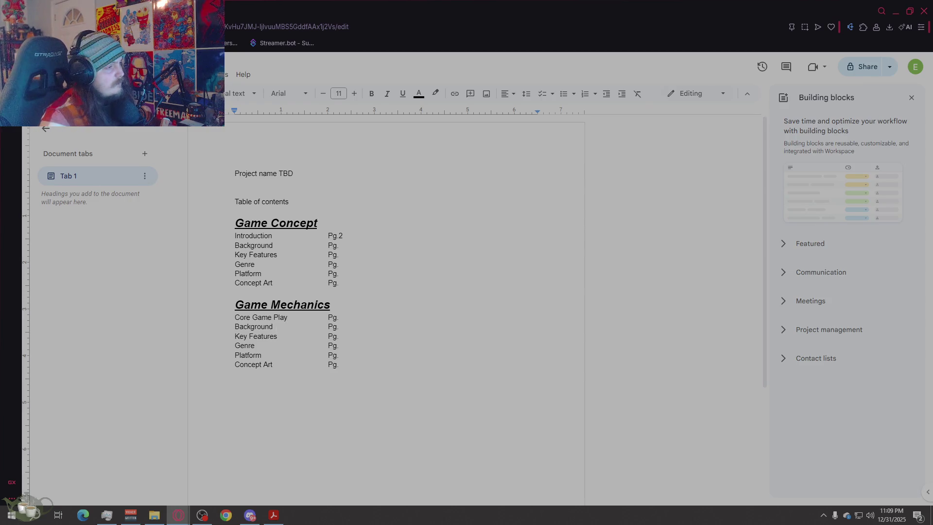
{"action": "key", "text": "Down"}
{"action": "key", "text": "shift+Left"}
{"action": "key", "text": "shift+Left"}
{"action": "key", "text": "shift+Left"}
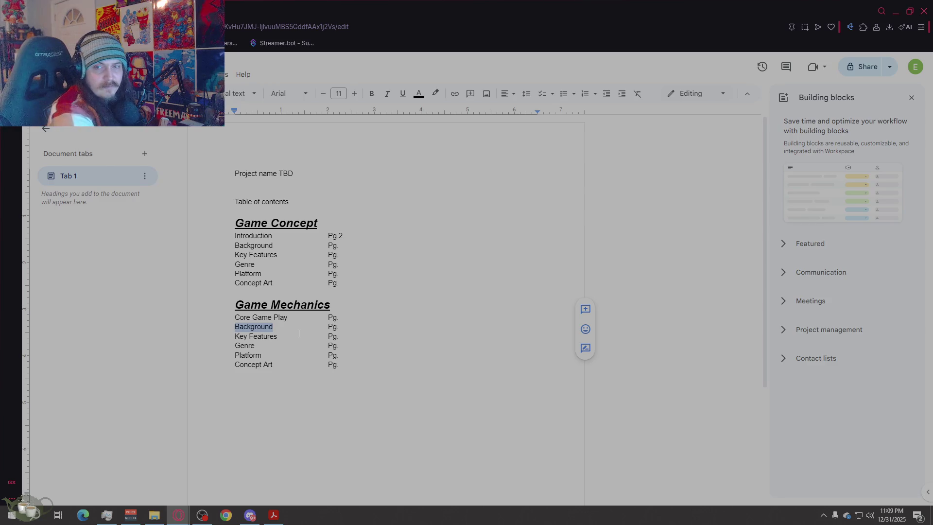
{"action": "type", "text": "Game Flow"}
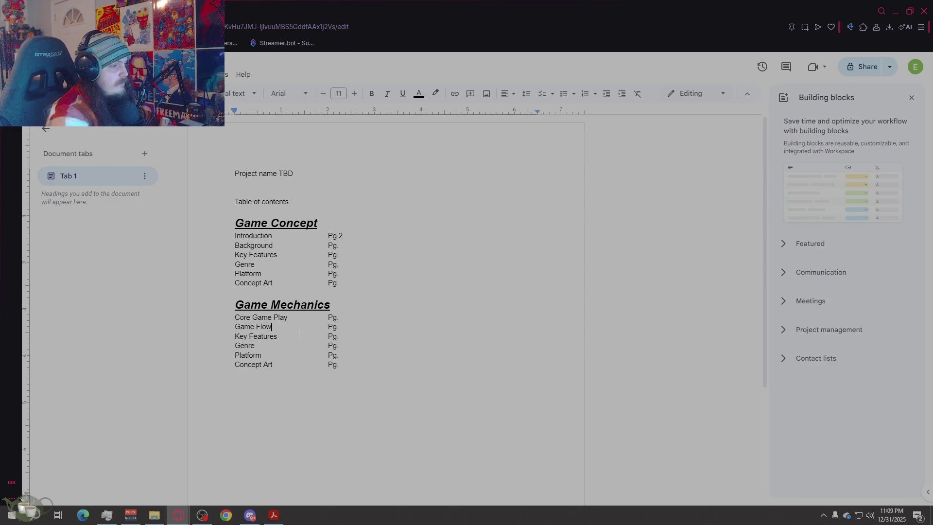
{"action": "key", "text": "Down"}
{"action": "key", "text": "shift+Left"}
{"action": "key", "text": "shift+Left"}
{"action": "key", "text": "shift+Left"}
{"action": "key", "text": "shift+Left"}
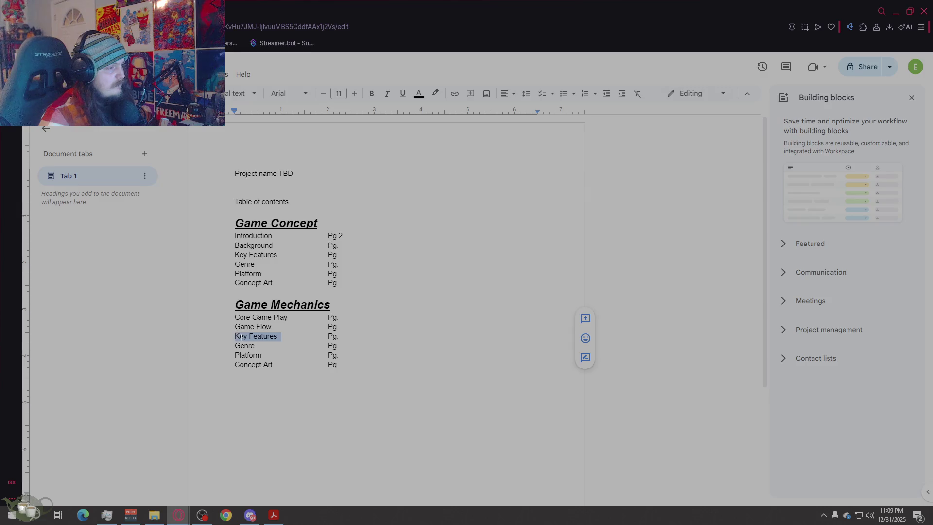
{"action": "type", "text": "Characters"}
{"action": "key", "text": "Tab"}
{"action": "key", "text": "Down"}
{"action": "key", "text": "Left"}
{"action": "key", "text": "shift+Left"}
{"action": "key", "text": "shift+Left"}
{"action": "key", "text": "shift+Left"}
{"action": "key", "text": "shift+Left"}
{"action": "key", "text": "shift+Left"}
{"action": "key", "text": "Right"}
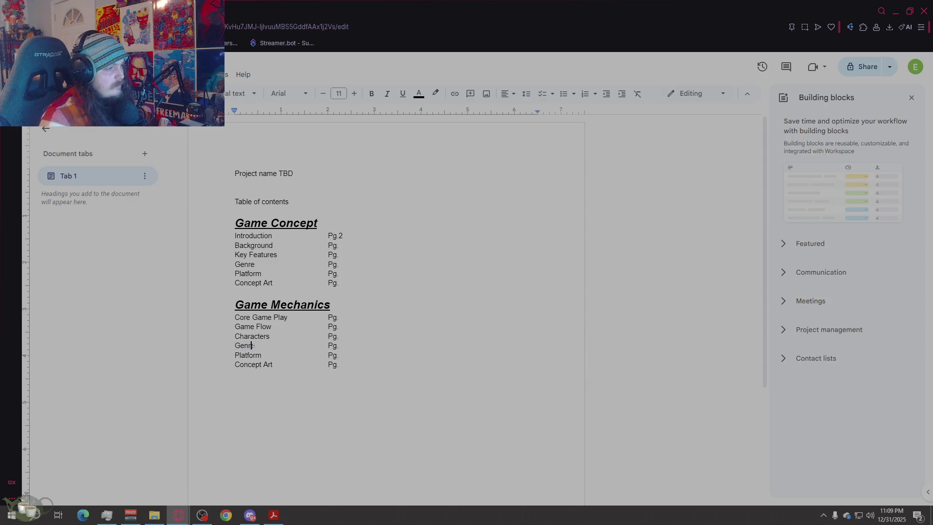
{"action": "key", "text": "shift+Left"}
{"action": "key", "text": "shift+Left"}
{"action": "key", "text": "shift+Left"}
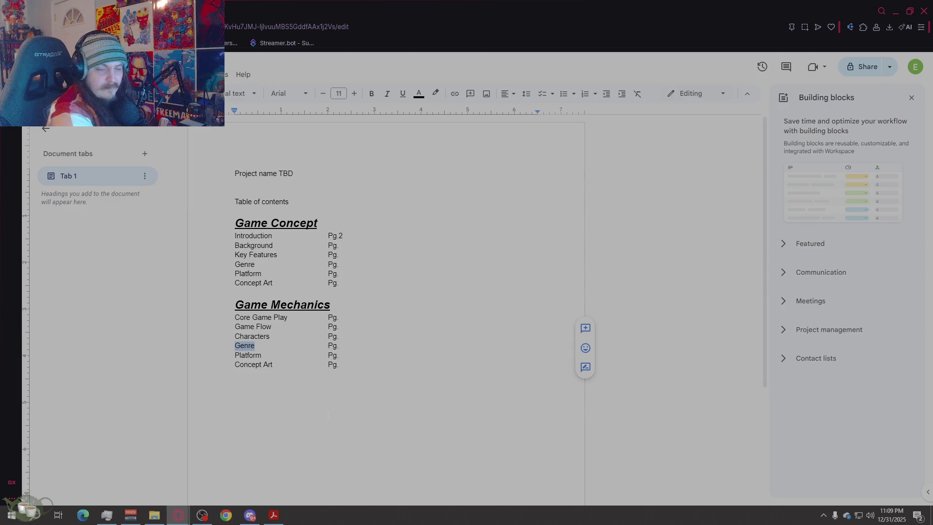
{"action": "type", "text": "Monsters"}
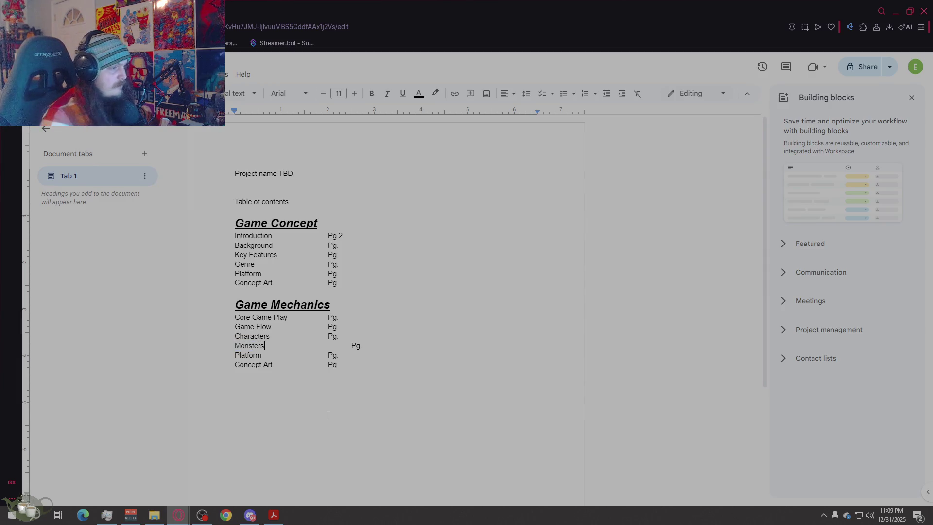
{"action": "key", "text": "Right"}
{"action": "key", "text": "Delete"}
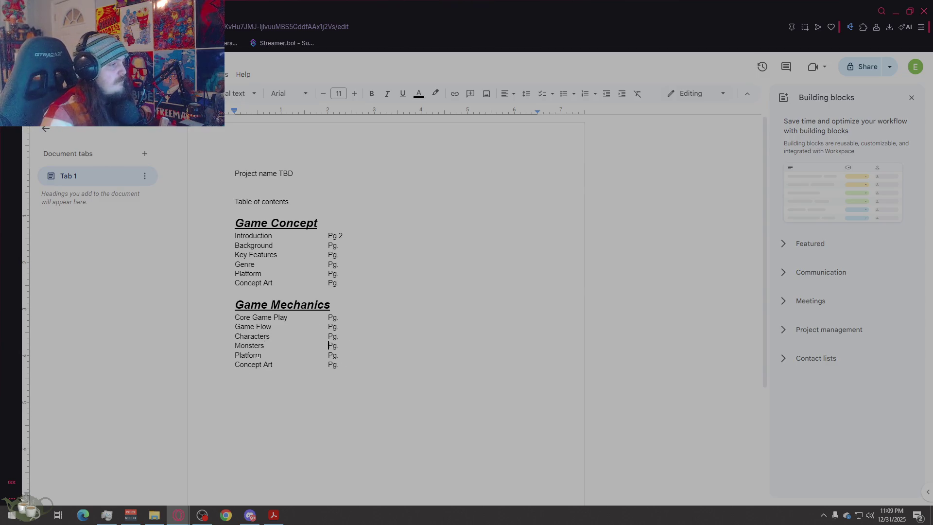
Step: Replace Platform with Game Play Elements and clear the last entry's Concept Art title
{"action": "double_click", "coordinate": [248, 354]}
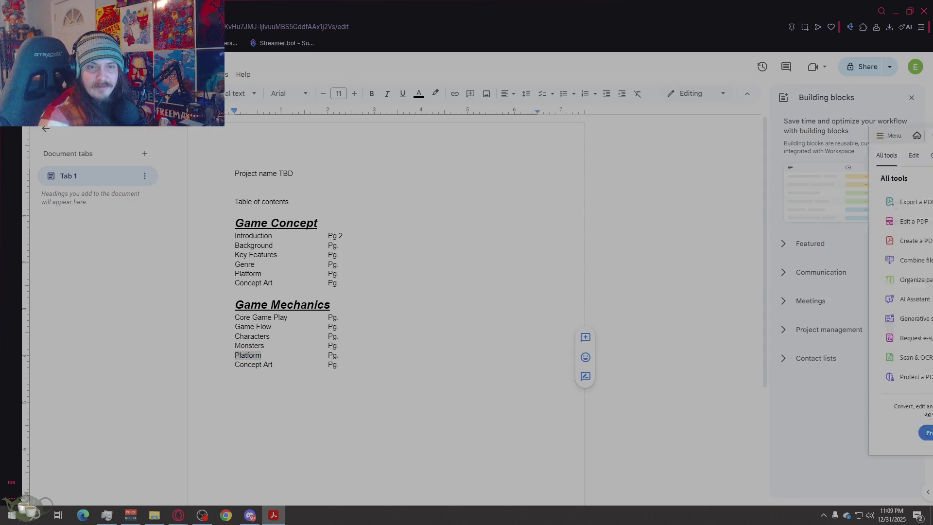
{"action": "left_click", "coordinate": [273, 516]}
{"action": "key", "text": "alt+Tab"}
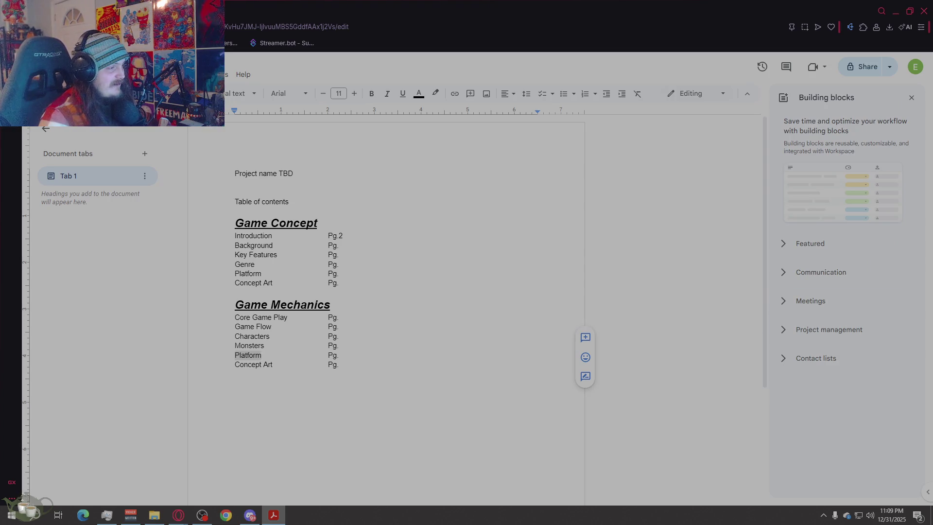
{"action": "double_click", "coordinate": [249, 356]}
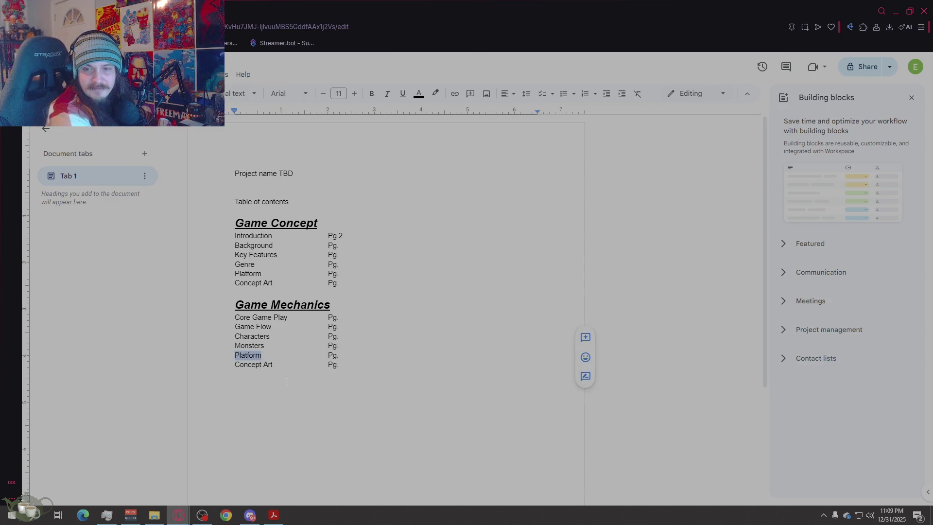
{"action": "type", "text": "Game Play Elements"}
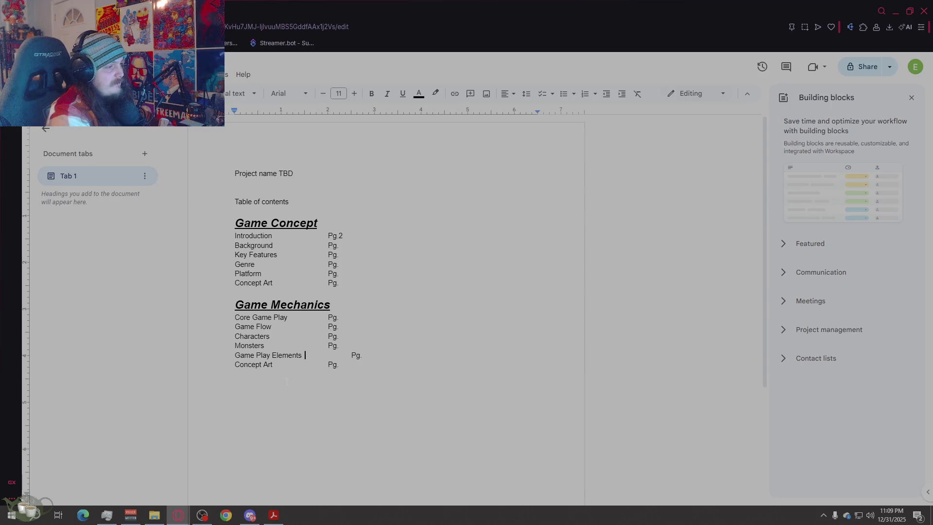
{"action": "key", "text": "BackSpace"}
{"action": "key", "text": "BackSpace"}
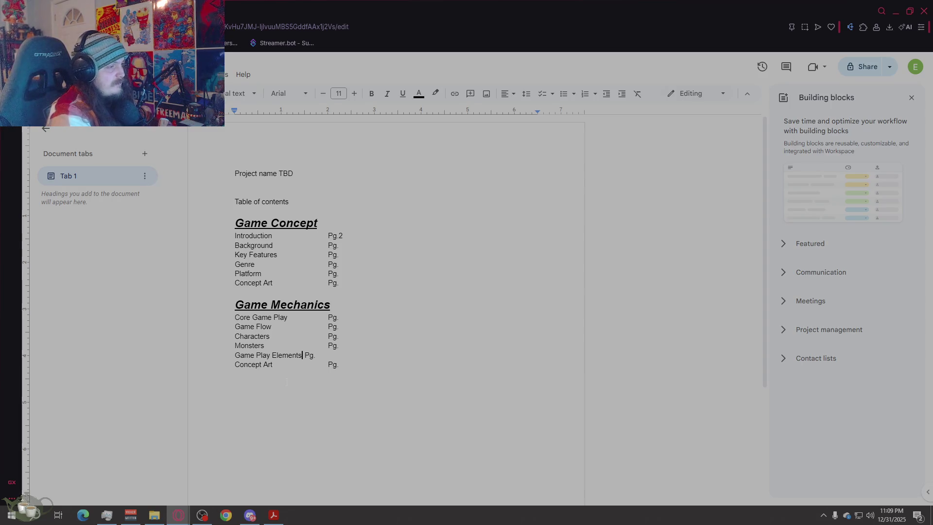
{"action": "key", "text": "Down"}
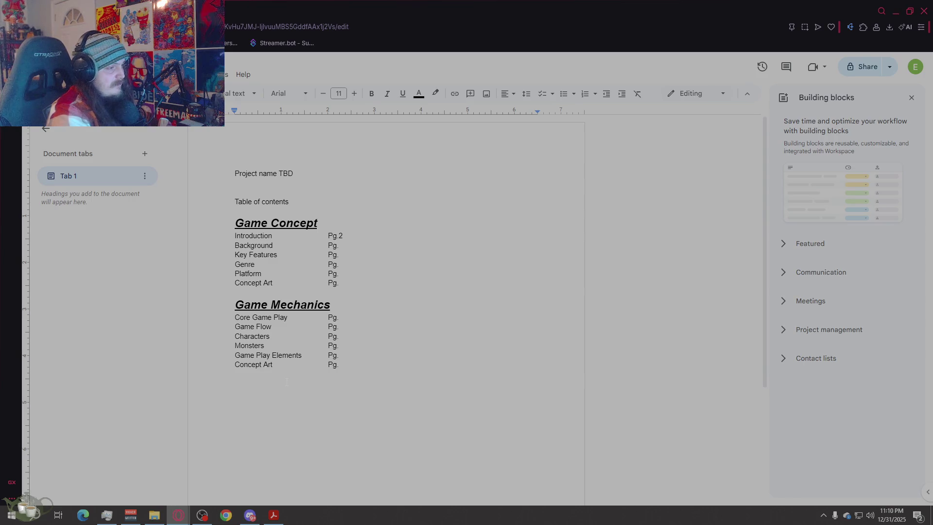
{"action": "key", "text": "BackSpace"}
{"action": "key", "text": "BackSpace"}
{"action": "key", "text": "BackSpace"}
{"action": "key", "text": "BackSpace"}
{"action": "key", "text": "BackSpace"}
{"action": "key", "text": "BackSpace"}
{"action": "key", "text": "BackSpace"}
{"action": "key", "text": "BackSpace"}
{"action": "key", "text": "BackSpace"}
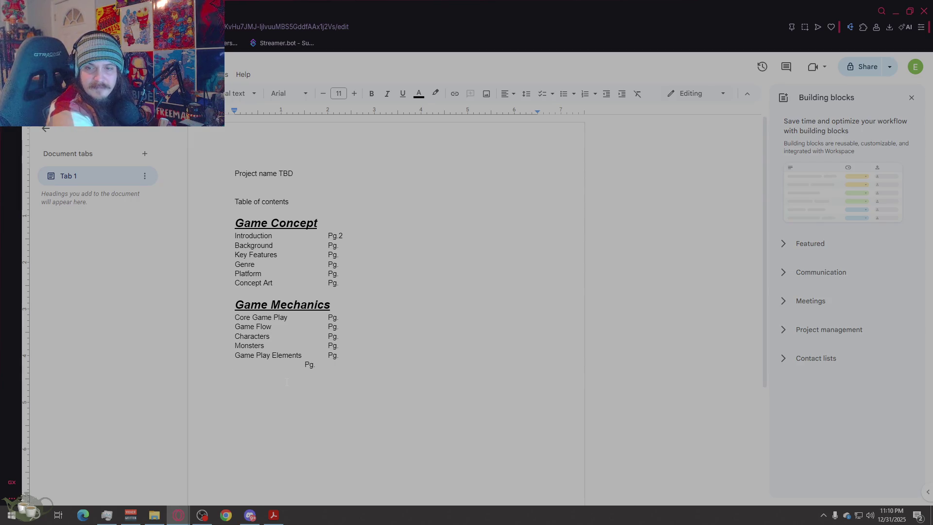
{"action": "type", "text": "We"}
{"action": "key", "text": "BackSpace"}
{"action": "key", "text": "BackSpace"}
{"action": "key", "text": "BackSpace"}
{"action": "key", "text": "BackSpace"}
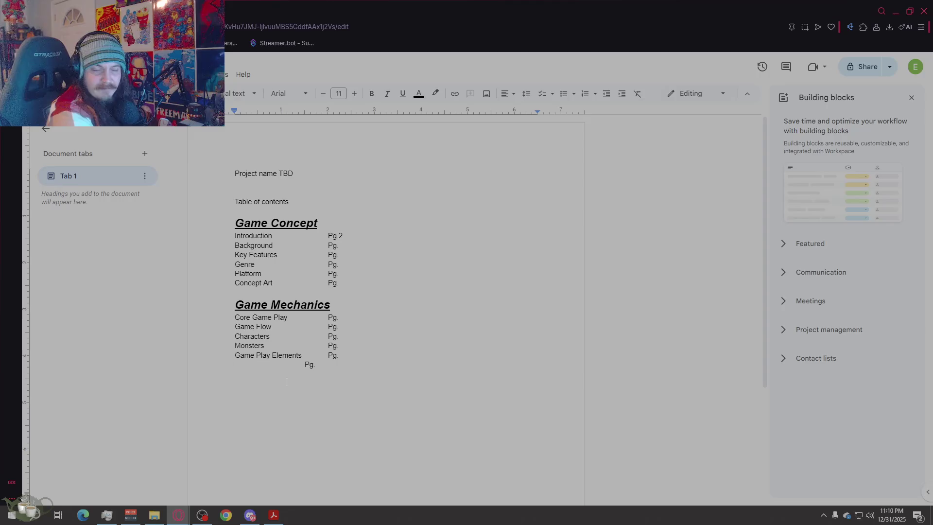
Step: Correct and finish the Item Properties entry, then start a new line below it
{"action": "key", "text": "BackSpace"}
{"action": "type", "text": "A"}
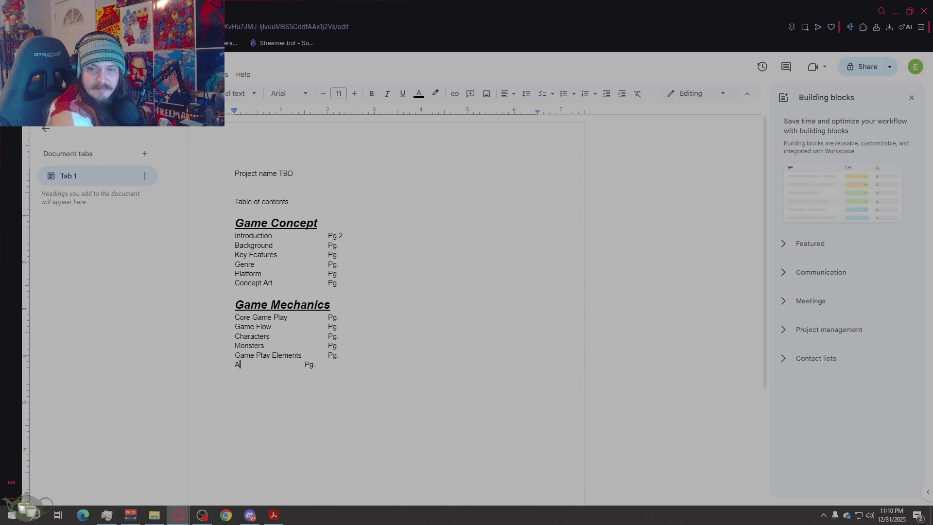
{"action": "key", "text": "BackSpace"}
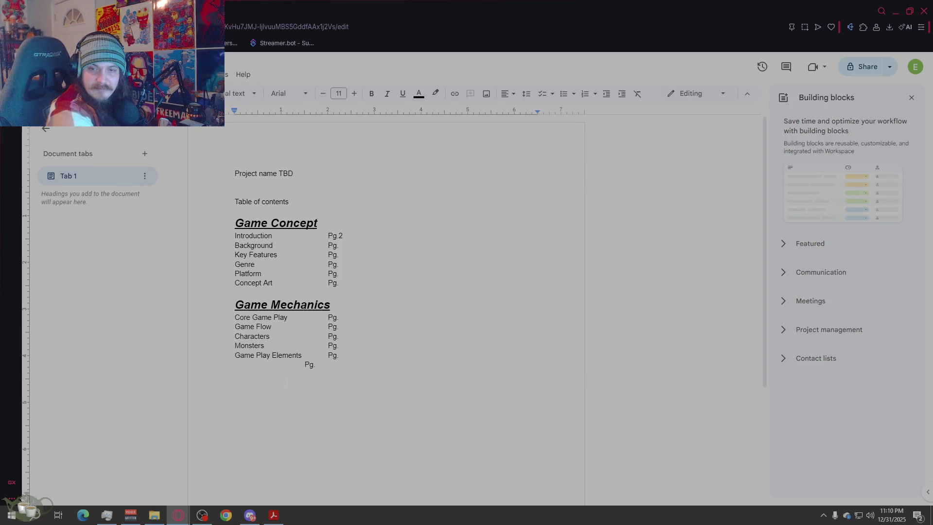
{"action": "type", "text": "m Propert"}
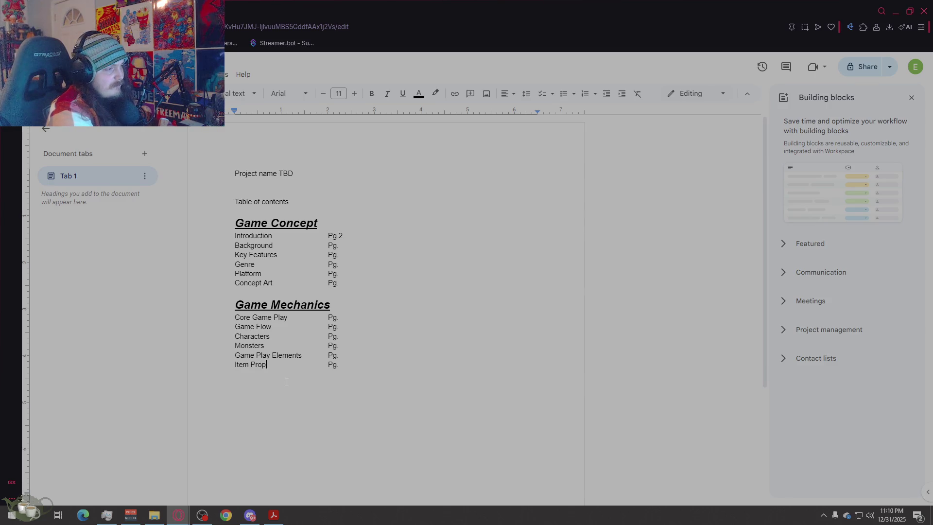
{"action": "type", "text": "ies"}
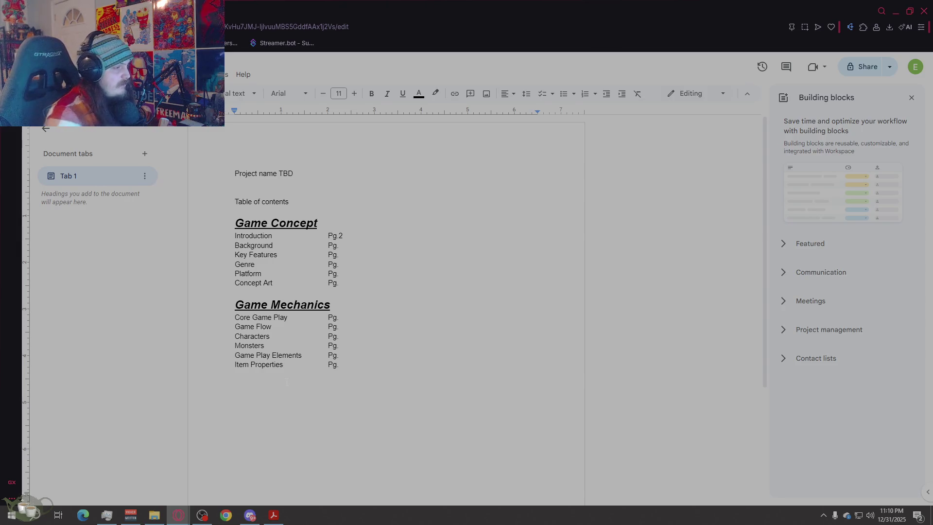
{"action": "key", "text": "End"}
{"action": "key", "text": "Return"}
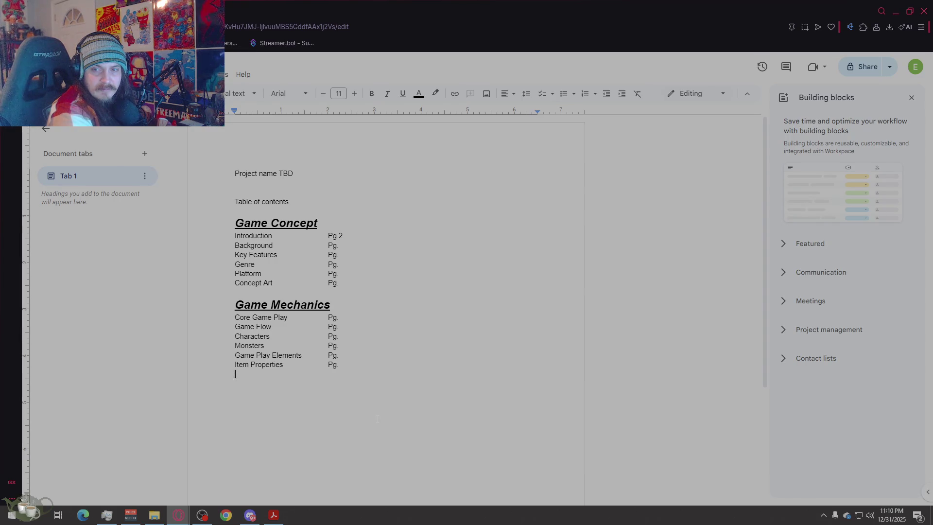
{"action": "type", "text": "Artificia"}
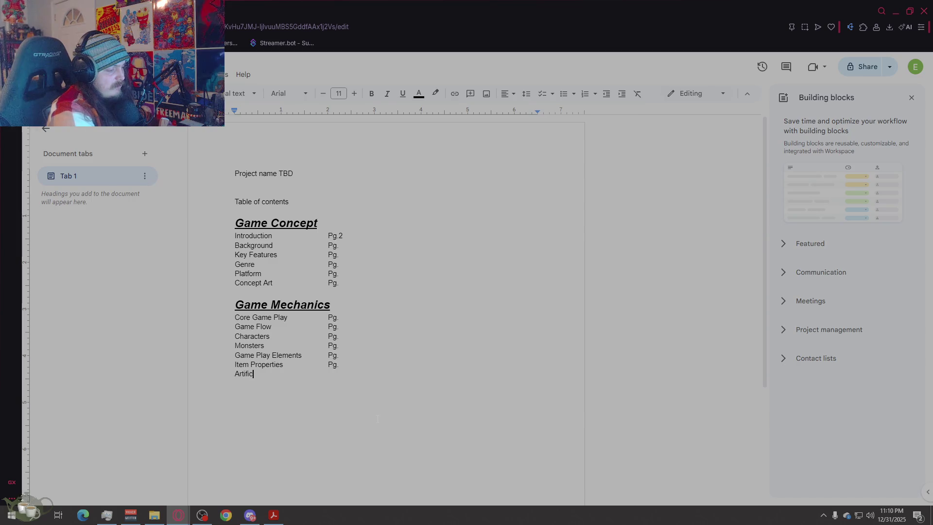
{"action": "type", "text": "l Inte"}
{"action": "type", "text": "lligence"}
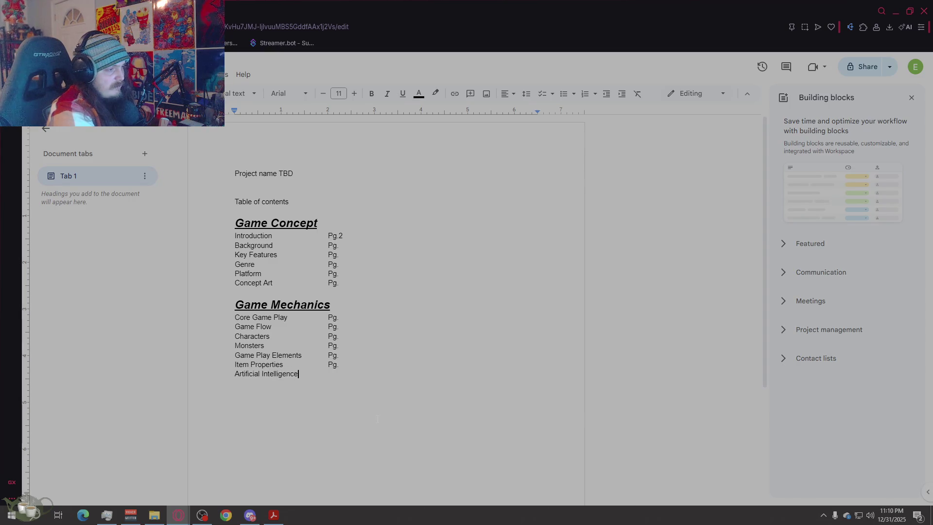
Step: Add Artificial Intelligence and Player Controls entries, each tabbed to a Pg. marker
{"action": "key", "text": "Tab"}
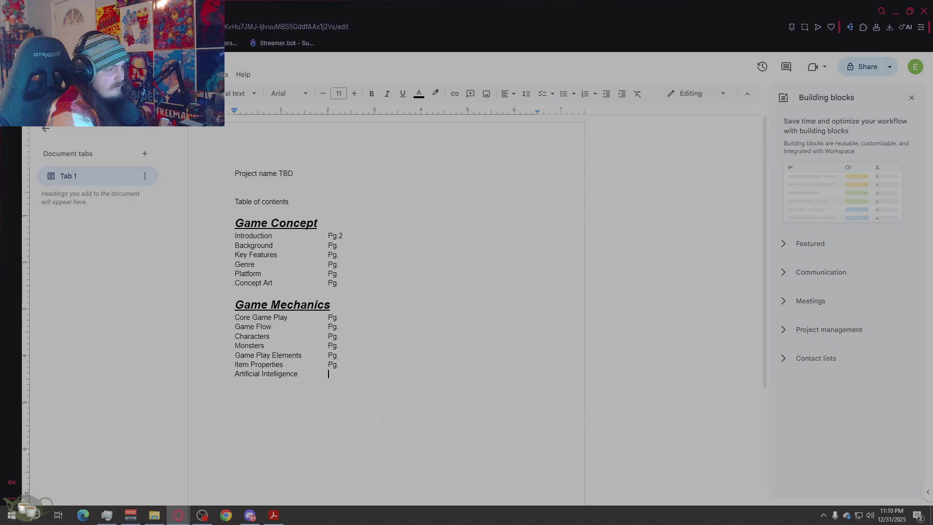
{"action": "key", "text": "Return"}
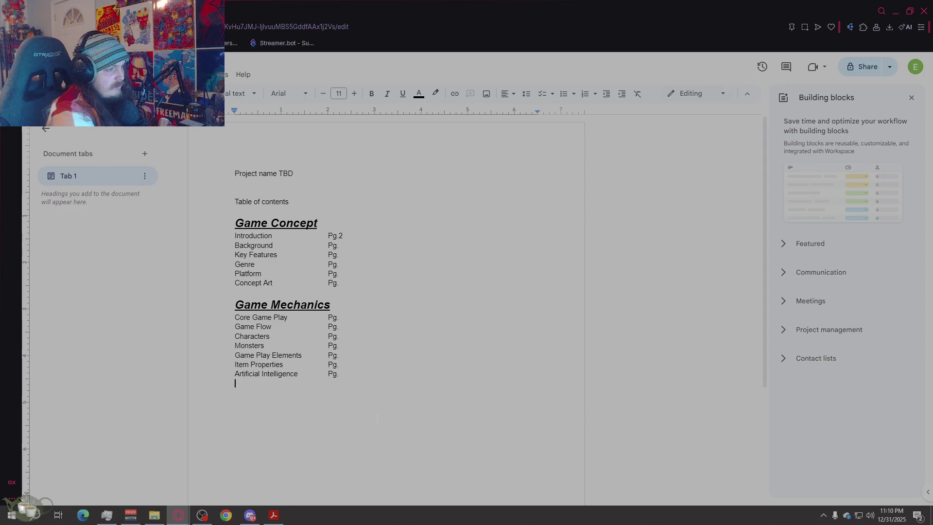
{"action": "type", "text": "Pl"}
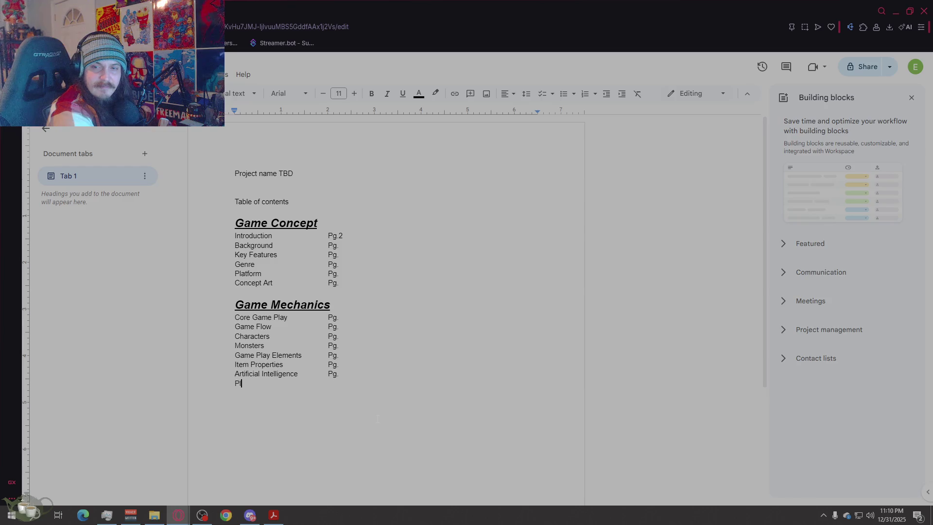
{"action": "type", "text": "ayer Controls"}
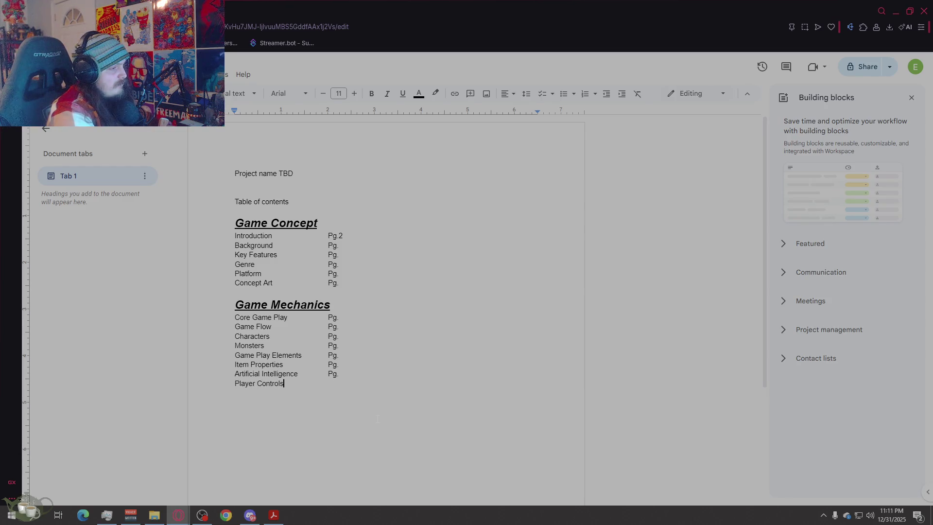
{"action": "key", "text": "Tab"}
{"action": "type", "text": "Pg."}
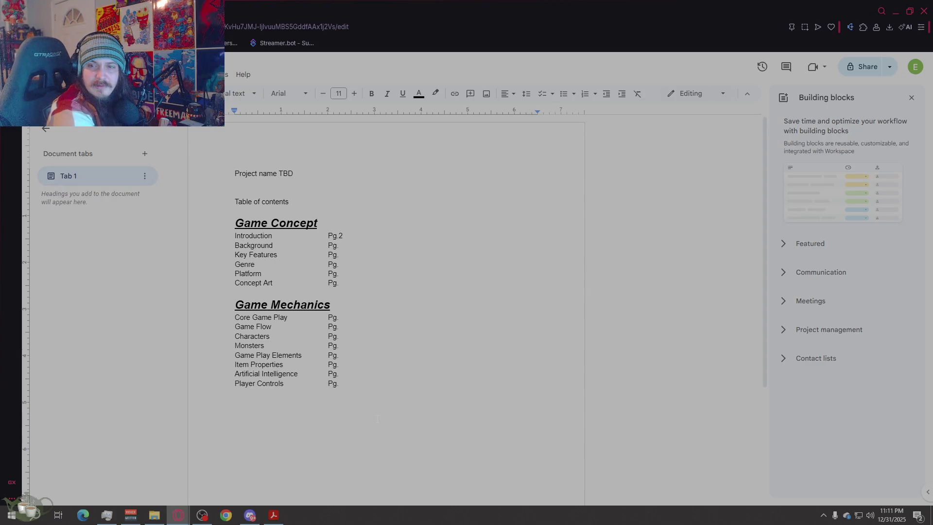
{"action": "type", "text": "Ins"}
{"action": "key", "text": "BackSpace"}
{"action": "key", "text": "BackSpace"}
{"action": "key", "text": "BackSpace"}
{"action": "key", "text": "BackSpace"}
{"action": "key", "text": "Up"}
{"action": "key", "text": "Up"}
{"action": "key", "text": "Up"}
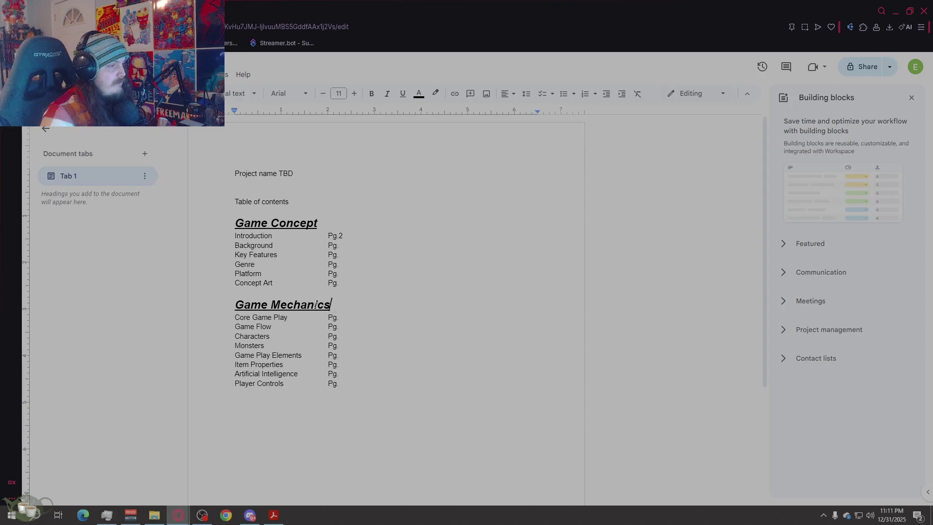
Step: Copy the Game Mechanics heading and paste a duplicate below Player Controls
{"action": "key", "text": "shift+Home"}
{"action": "key", "text": "ctrl+c"}
{"action": "key", "text": "ctrl+End"}
{"action": "key", "text": "Return"}
{"action": "key", "text": "ctrl+v"}
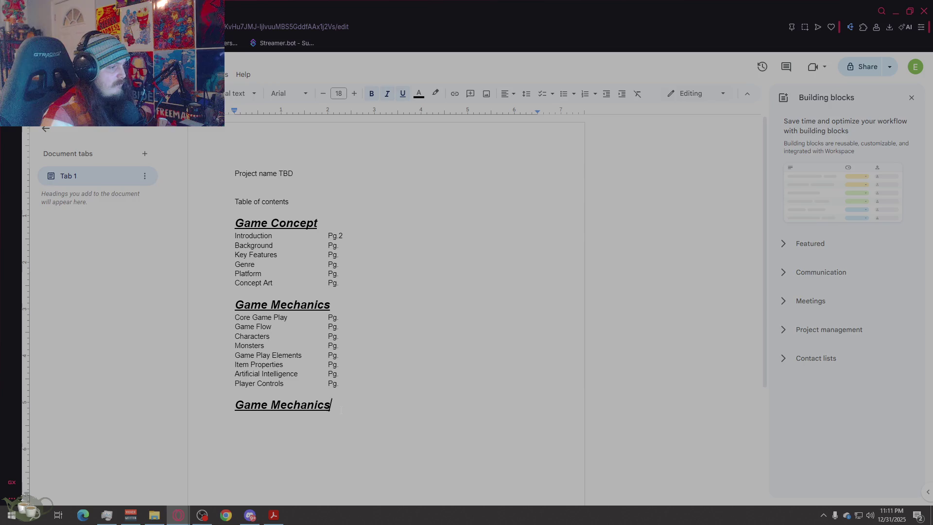
{"action": "scroll", "coordinate": [380, 317], "scroll_direction": "down", "scroll_amount": 2}
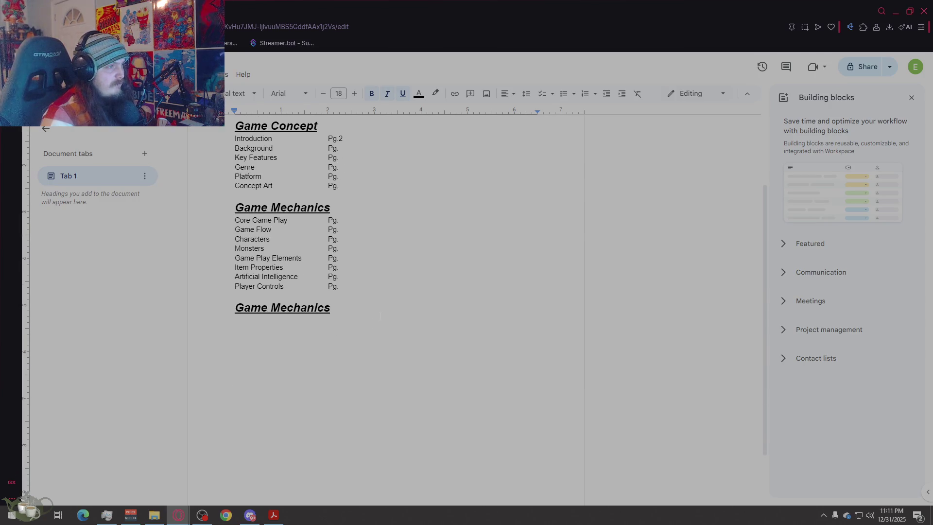
Step: Paste the eight-item Game Mechanics list under the duplicated heading
{"action": "key", "text": "Return"}
{"action": "key", "text": "Return"}
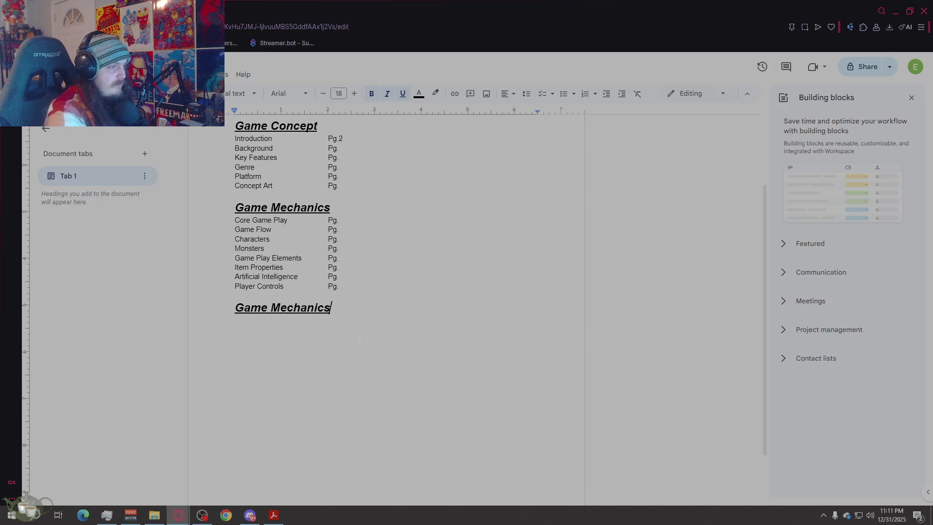
{"action": "key", "text": "BackSpace"}
{"action": "key", "text": "BackSpace"}
{"action": "key", "text": "BackSpace"}
{"action": "key", "text": "Up"}
{"action": "key", "text": "End"}
{"action": "key", "text": "ctrl+shift+Left"}
{"action": "key", "text": "ctrl+shift+Left"}
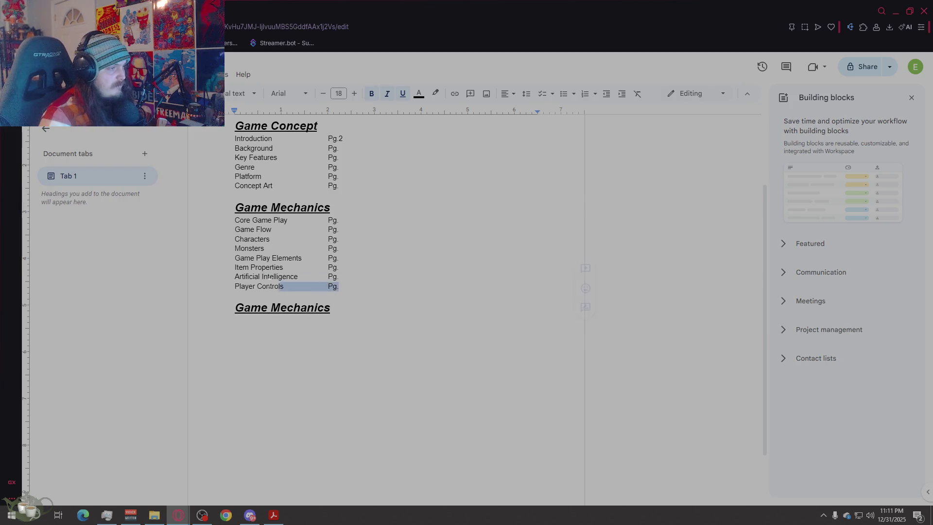
{"action": "key", "text": "shift+Up"}
{"action": "key", "text": "shift+Up"}
{"action": "key", "text": "shift+Up"}
{"action": "left_click", "coordinate": [304, 327]}
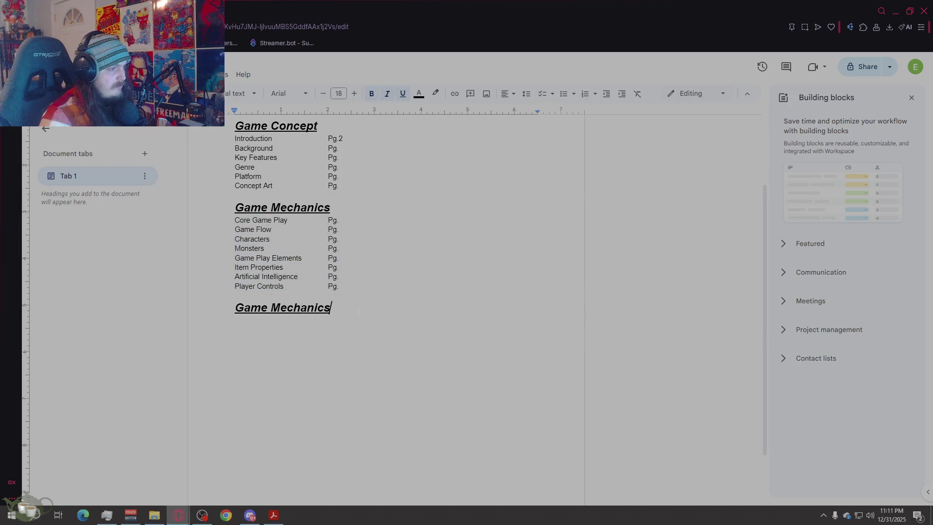
{"action": "key", "text": "ctrl+v"}
{"action": "key", "text": "Return"}
Step: Paste another heading at the bottom and retype the copies as Interface and Art and Video
{"action": "left_click_drag", "start_coordinate": [331, 308], "coordinate": [235, 307]}
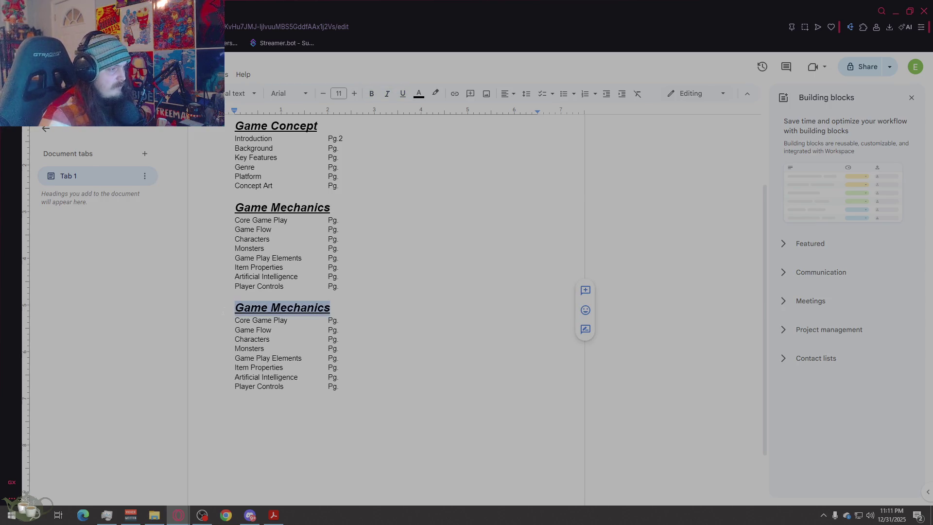
{"action": "key", "text": "ctrl+c"}
{"action": "left_click", "coordinate": [285, 421]}
{"action": "key", "text": "ctrl+v"}
{"action": "left_click_drag", "start_coordinate": [332, 308], "coordinate": [235, 307]}
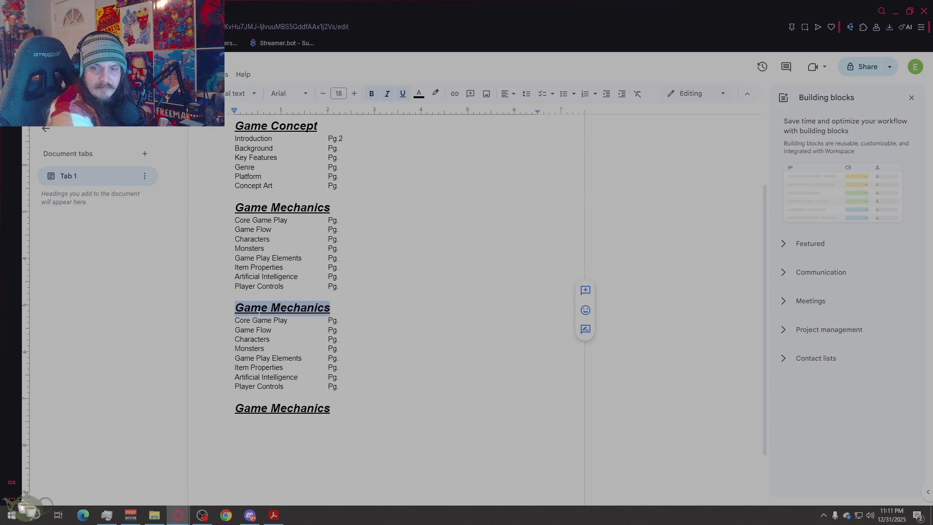
{"action": "type", "text": "Interface"}
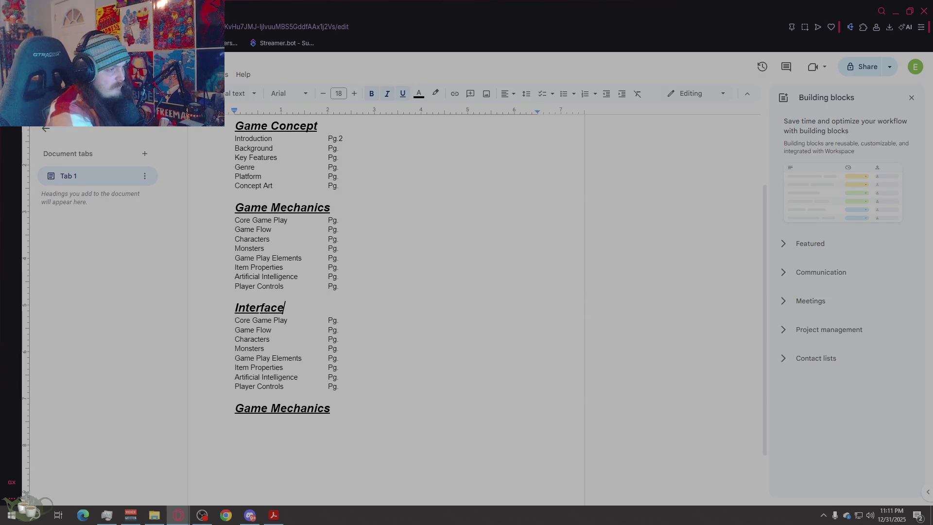
{"action": "left_click_drag", "start_coordinate": [331, 409], "coordinate": [237, 409]}
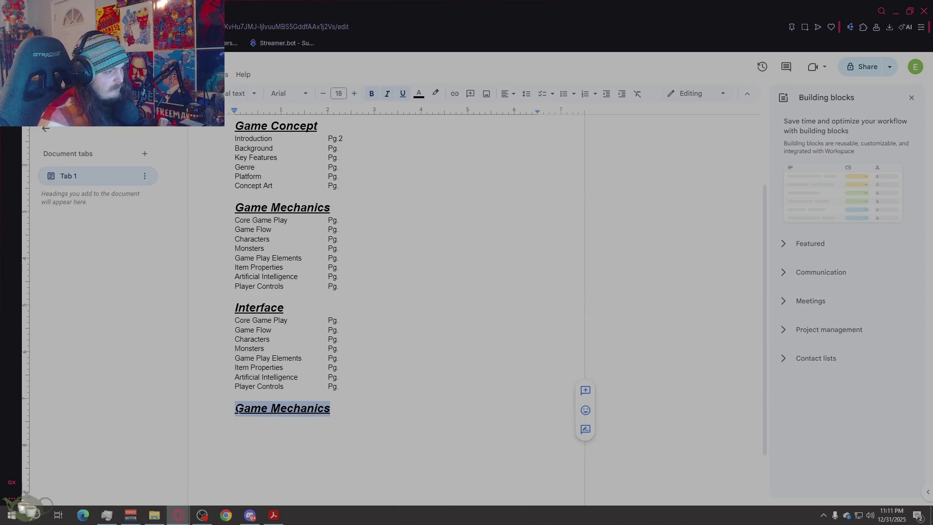
{"action": "type", "text": "Art and Video"}
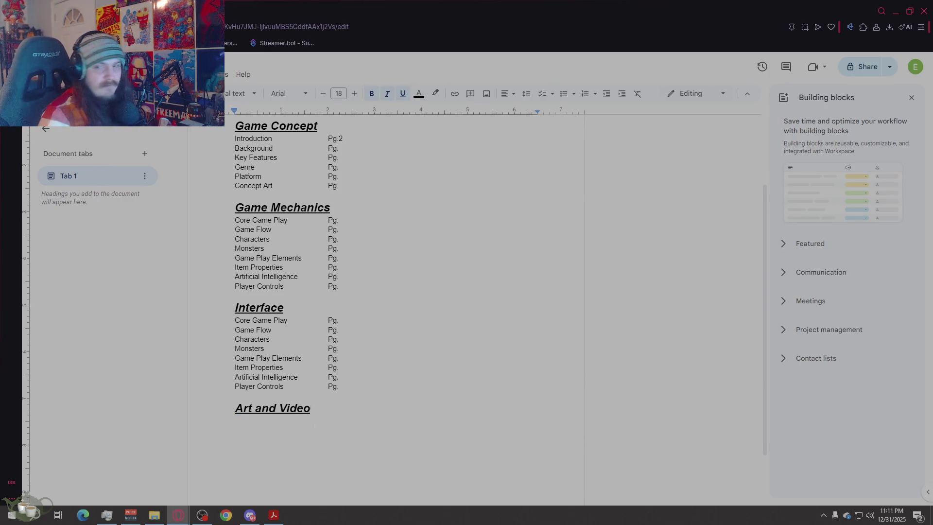
{"action": "scroll", "coordinate": [387, 291], "scroll_direction": "down", "scroll_amount": 1}
{"action": "mouse_move", "coordinate": [311, 340]}
{"action": "left_mouse_down"}
{"action": "mouse_move", "coordinate": [241, 340]}
{"action": "mouse_move", "coordinate": [311, 339]}
{"action": "mouse_move", "coordinate": [214, 250]}
{"action": "left_mouse_up"}
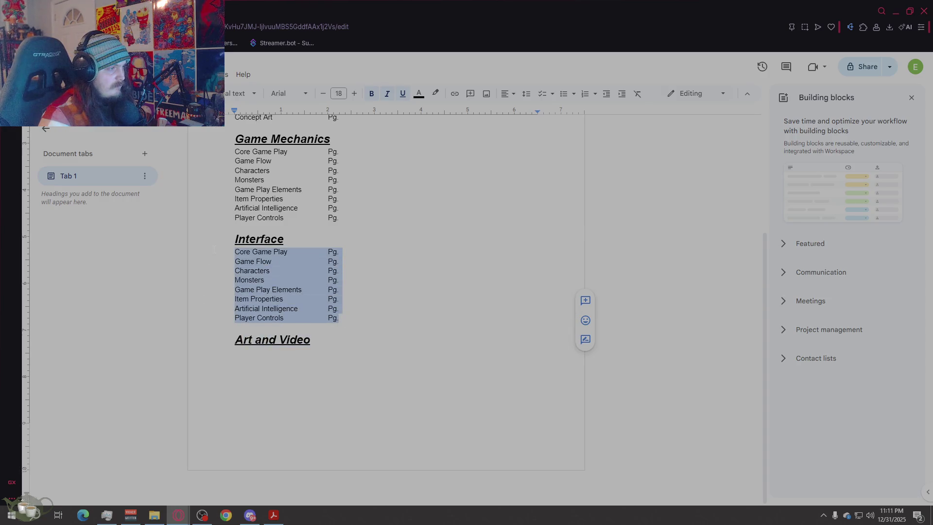
{"action": "left_click", "coordinate": [214, 249]}
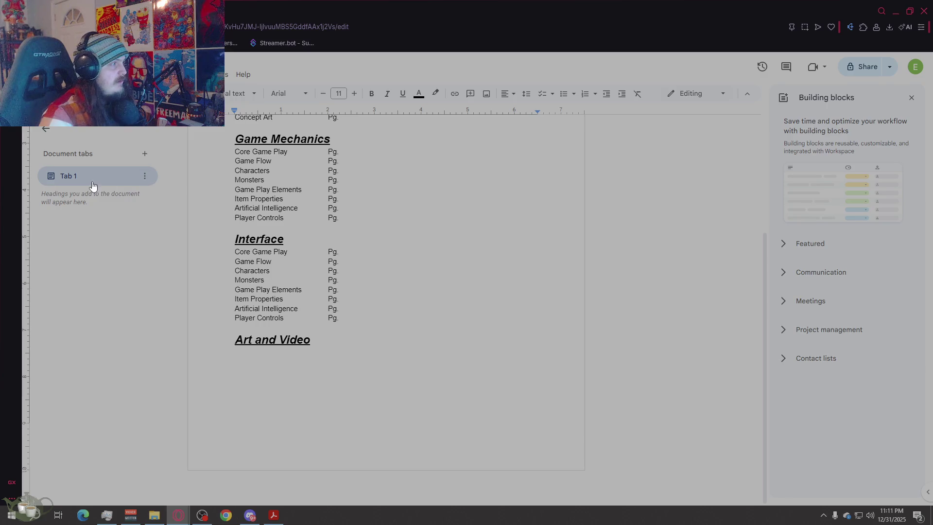
{"action": "left_click", "coordinate": [147, 177]}
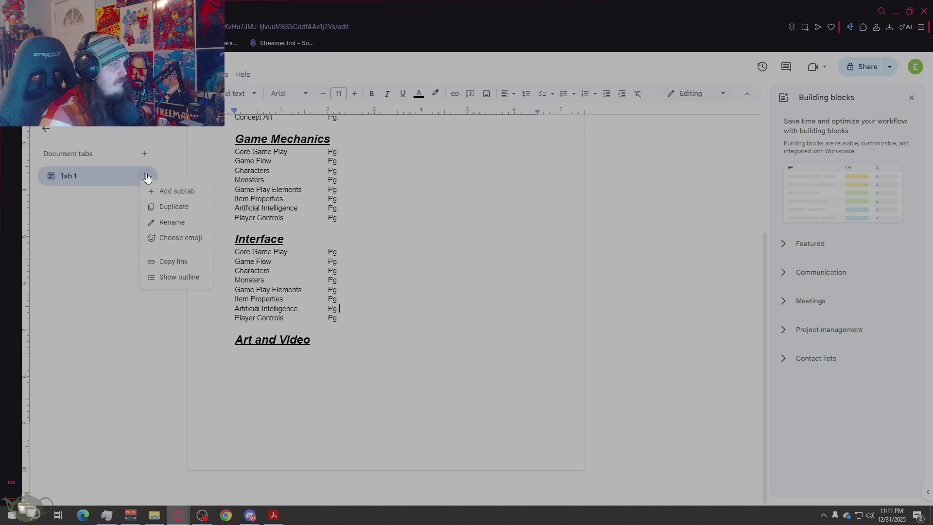
{"action": "left_click", "coordinate": [147, 178]}
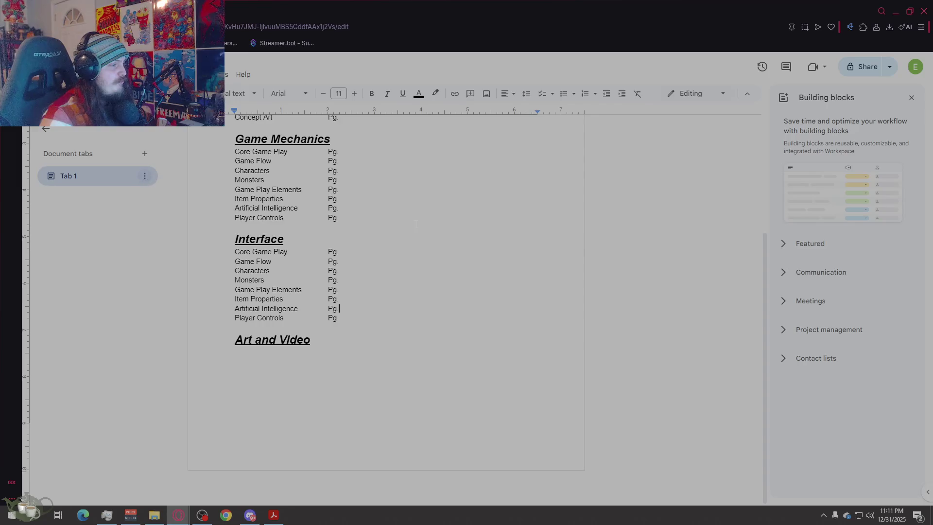
{"action": "scroll", "coordinate": [397, 236], "scroll_direction": "up", "scroll_amount": 1}
{"action": "scroll", "coordinate": [397, 237], "scroll_direction": "up", "scroll_amount": 3}
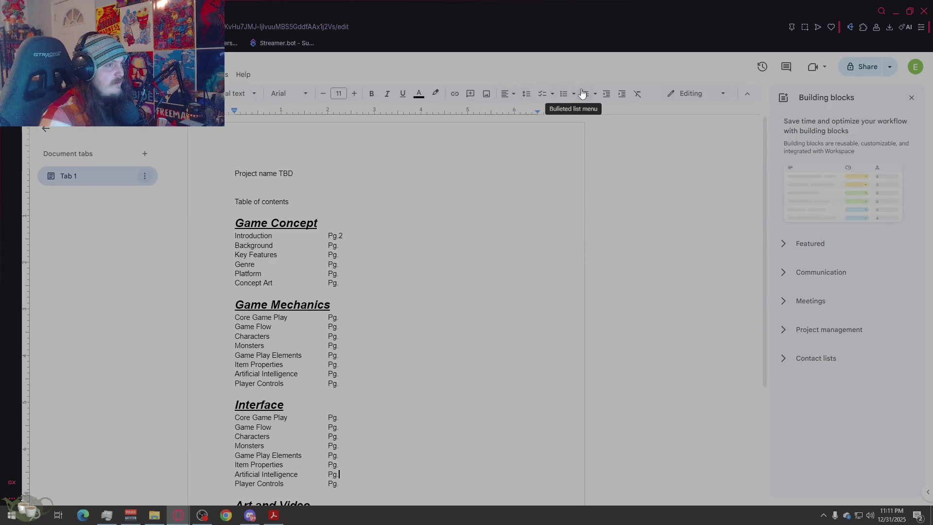
{"action": "left_click", "coordinate": [513, 94]}
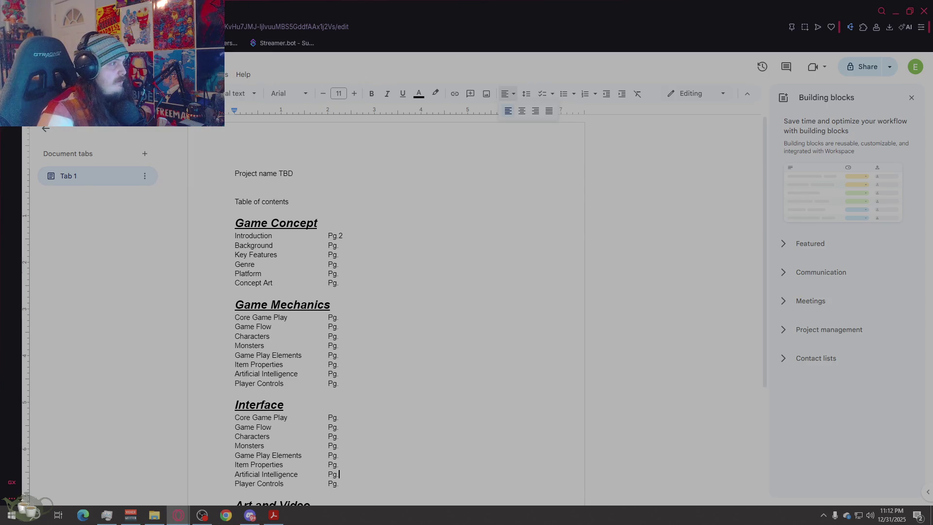
{"action": "left_click", "coordinate": [179, 74]}
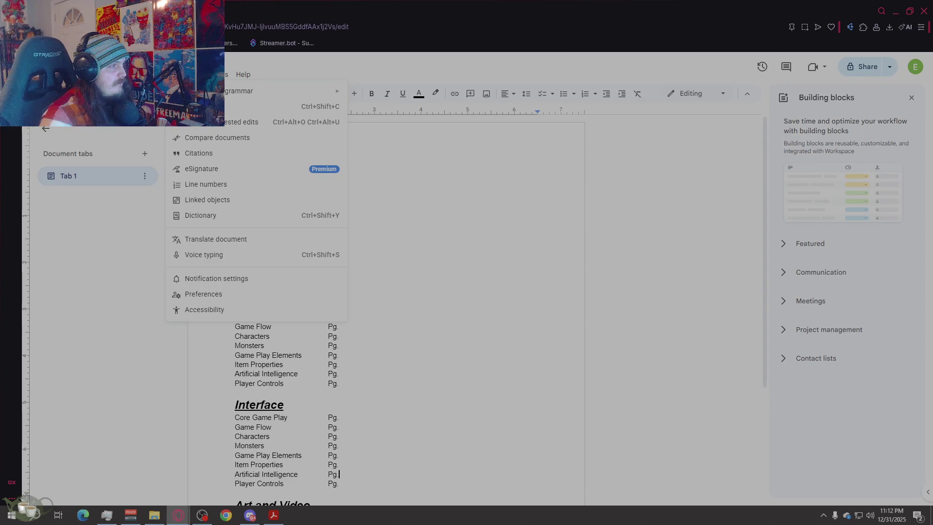
{"action": "key", "text": "Escape"}
{"action": "scroll", "coordinate": [256, 143], "scroll_direction": "down", "scroll_amount": 2}
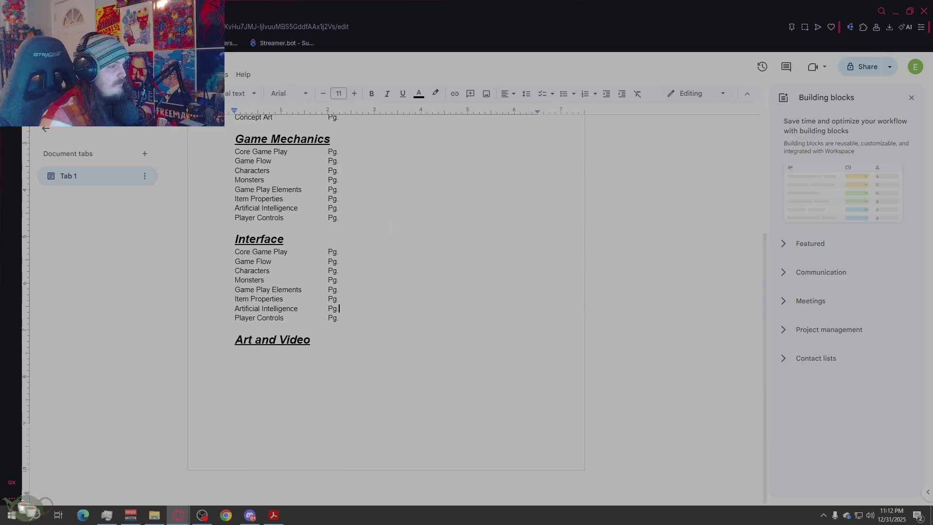
{"action": "left_click", "coordinate": [344, 342]}
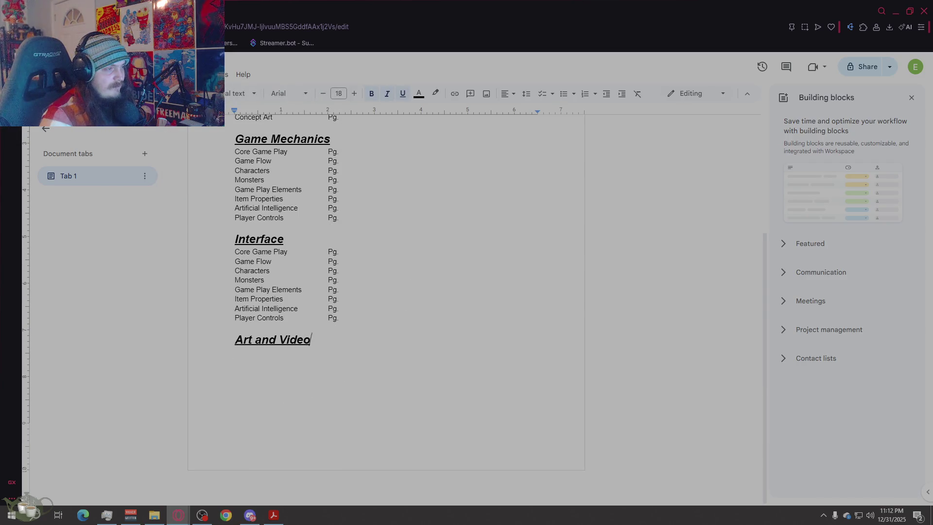
{"action": "scroll", "coordinate": [394, 307], "scroll_direction": "up", "scroll_amount": 2}
{"action": "left_click", "coordinate": [318, 223]}
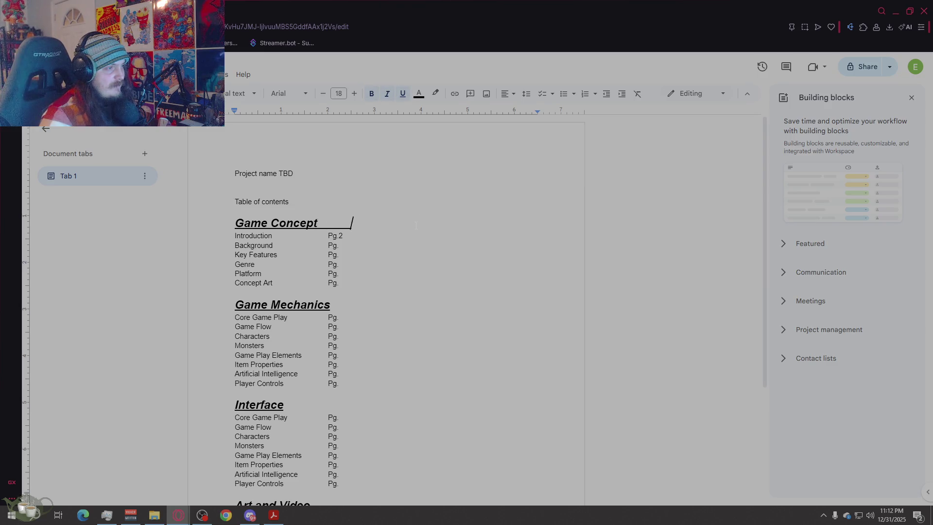
Step: Delete the underlined trailing spaces after Game Concept and clear the heading styles
{"action": "key", "text": "BackSpace"}
{"action": "key", "text": "BackSpace"}
{"action": "key", "text": "BackSpace"}
{"action": "left_click", "coordinate": [371, 94]}
{"action": "left_click", "coordinate": [403, 94]}
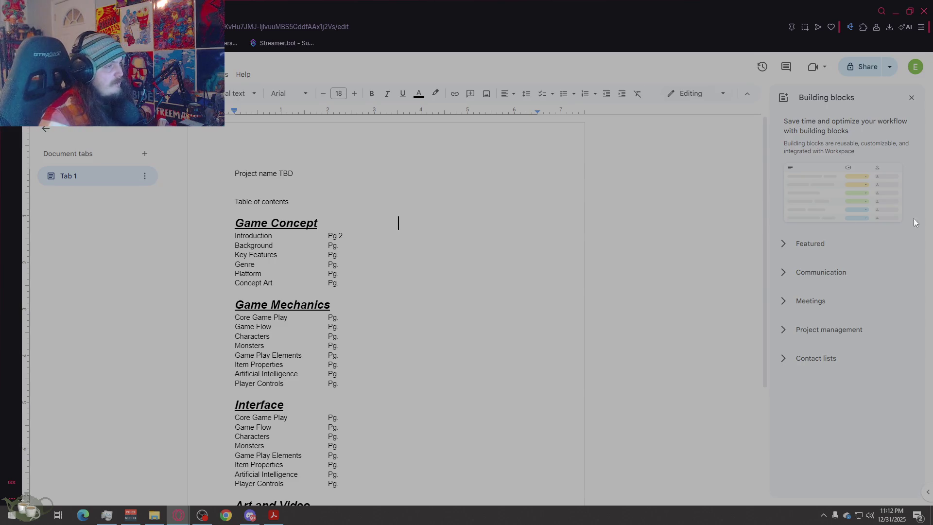
Step: Type 'Sound & Music' beside Game Concept, then select and delete it again
{"action": "left_click", "coordinate": [399, 223]}
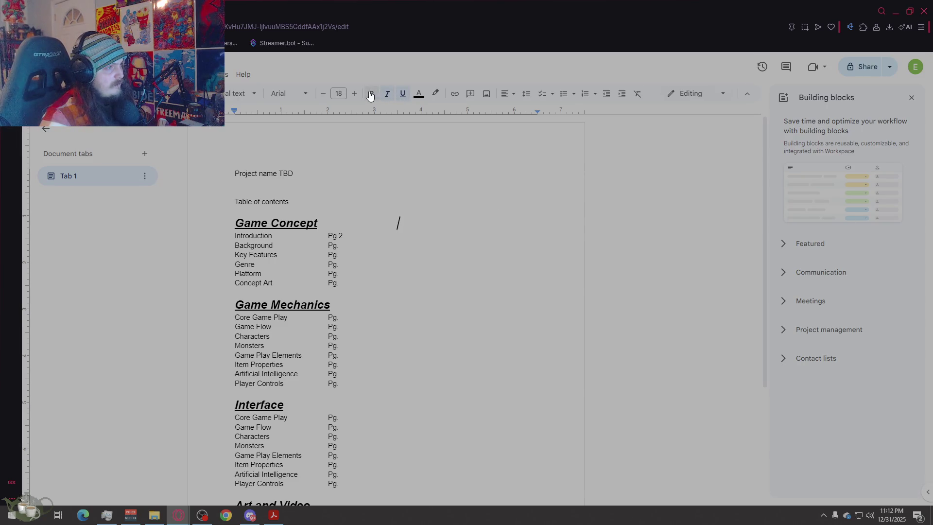
{"action": "type", "text": "Sounds"}
{"action": "key", "text": "BackSpace"}
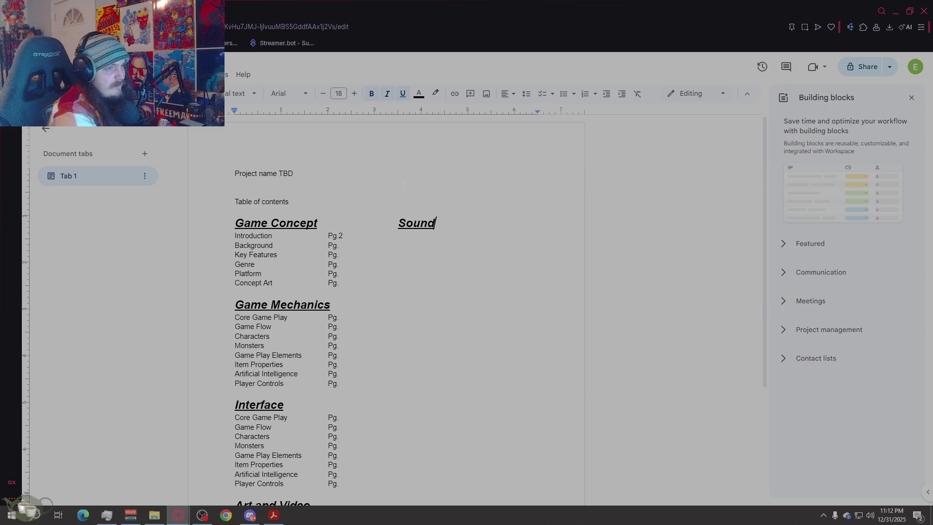
{"action": "type", "text": " & Music"}
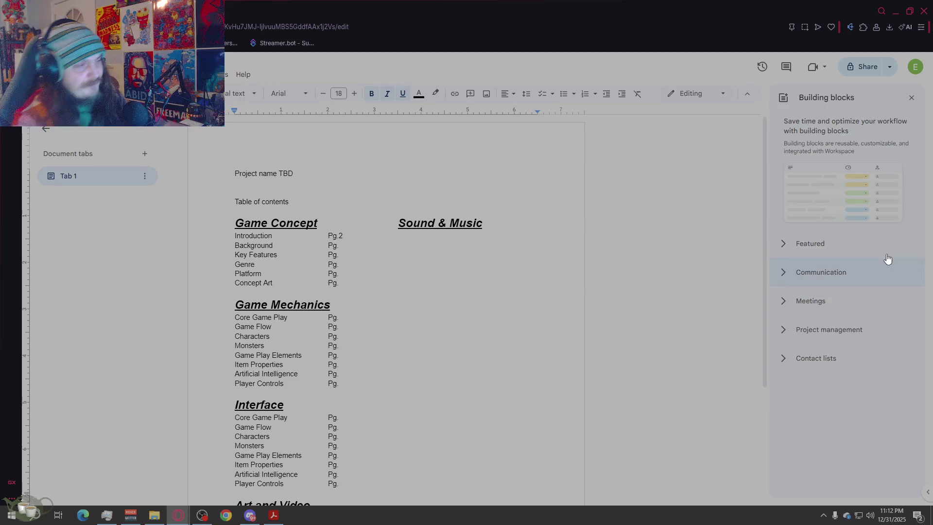
{"action": "double_click", "coordinate": [466, 223]}
{"action": "key", "text": "ctrl+shift+Left"}
{"action": "key", "text": "ctrl+shift+Left"}
{"action": "key", "text": "ctrl+shift+Left"}
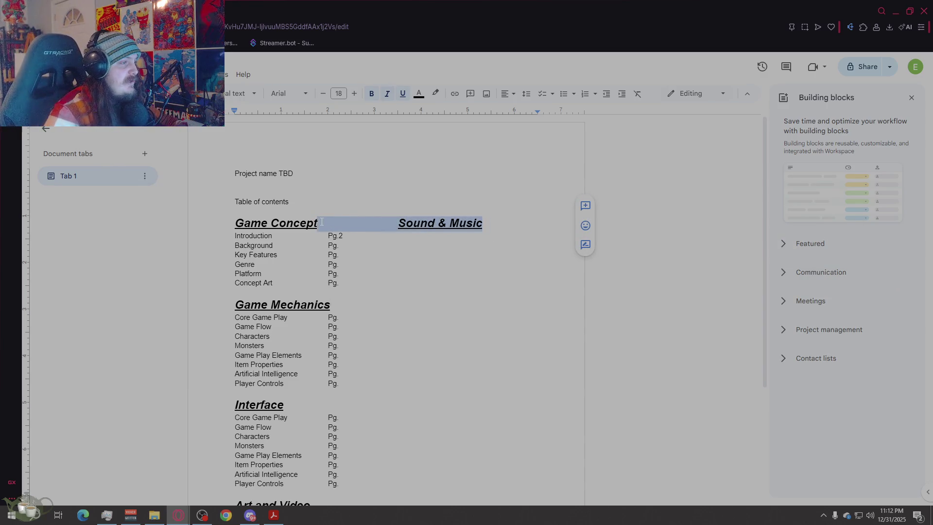
{"action": "key", "text": "BackSpace"}
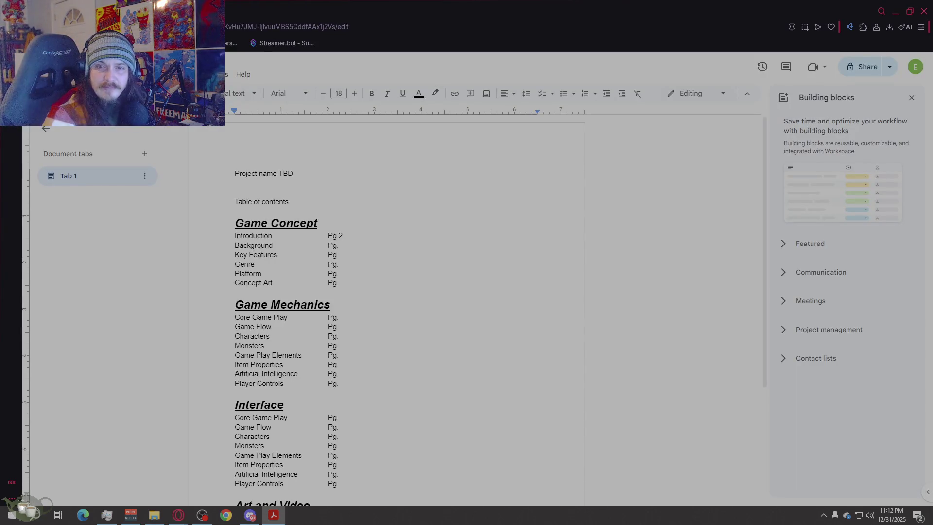
{"action": "scroll", "coordinate": [298, 317], "scroll_direction": "down", "scroll_amount": 2}
{"action": "scroll", "coordinate": [299, 317], "scroll_direction": "down", "scroll_amount": 3}
{"action": "scroll", "coordinate": [427, 272], "scroll_direction": "up", "scroll_amount": 2}
{"action": "scroll", "coordinate": [427, 272], "scroll_direction": "up", "scroll_amount": 3}
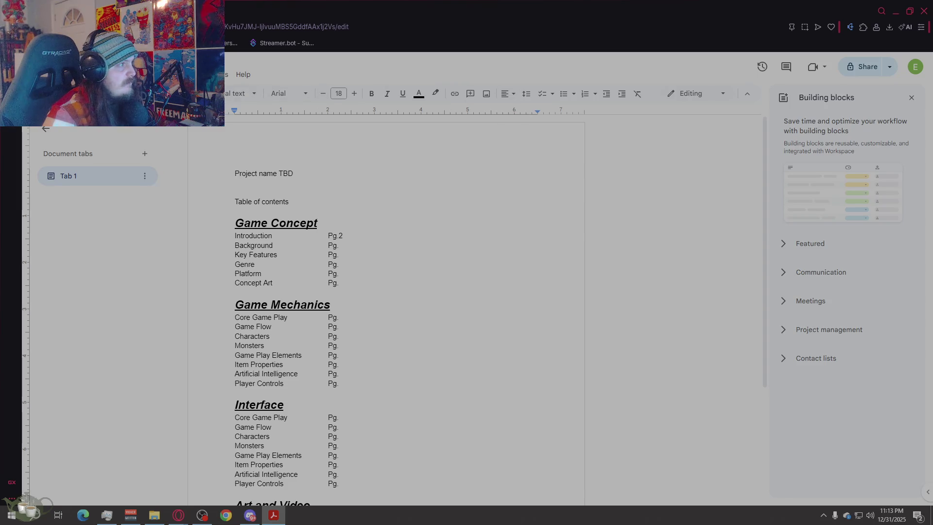
Step: Lay the table-of-contents page out in two columns via Format > Columns
{"action": "left_click", "coordinate": [150, 73]}
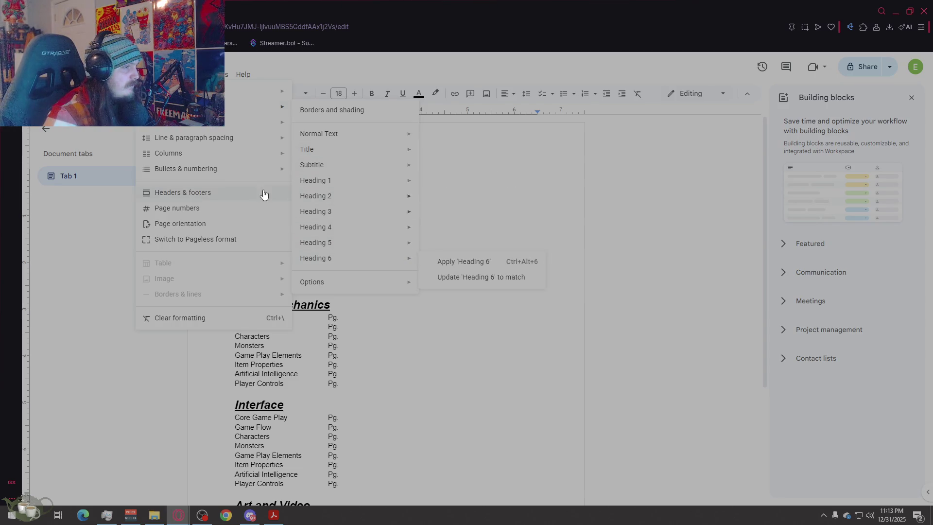
{"action": "mouse_move", "coordinate": [168, 153]}
{"action": "left_click", "coordinate": [346, 180]}
{"action": "scroll", "coordinate": [387, 292], "scroll_direction": "down", "scroll_amount": 2}
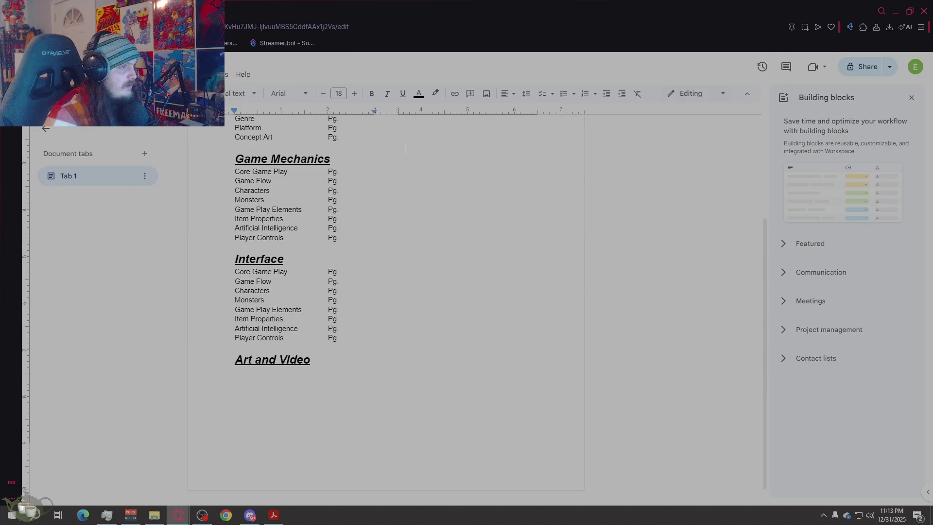
{"action": "scroll", "coordinate": [393, 307], "scroll_direction": "up", "scroll_amount": 5}
{"action": "scroll", "coordinate": [393, 306], "scroll_direction": "down", "scroll_amount": 5}
Step: Delete the last five Interface items, leaving three entries
{"action": "key", "text": "ctrl+End"}
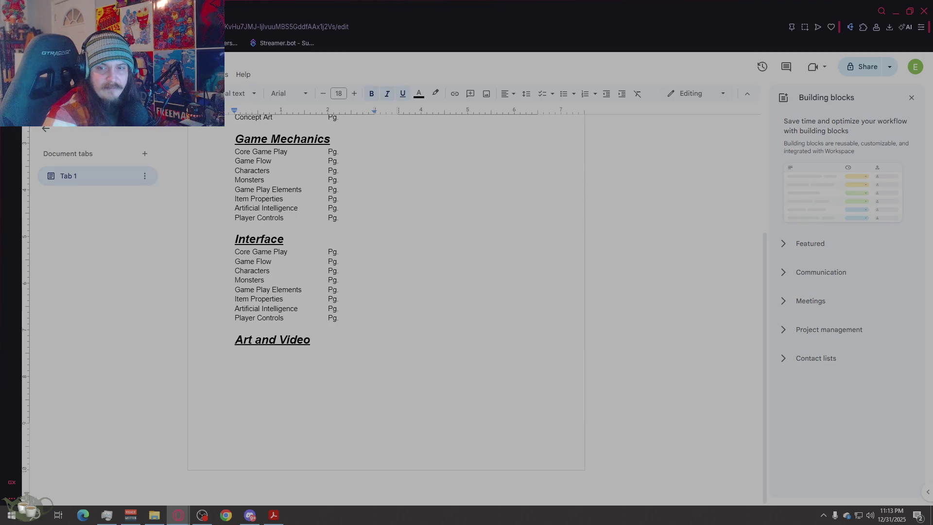
{"action": "key", "text": "Up"}
{"action": "key", "text": "shift+Up"}
{"action": "key", "text": "shift+Home"}
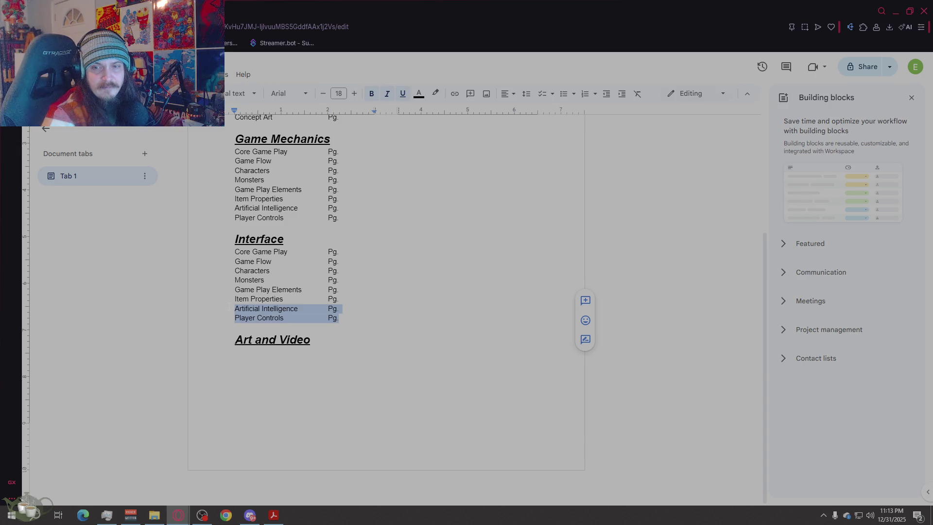
{"action": "key", "text": "shift+Up"}
{"action": "key", "text": "shift+Up"}
{"action": "key", "text": "shift+Up"}
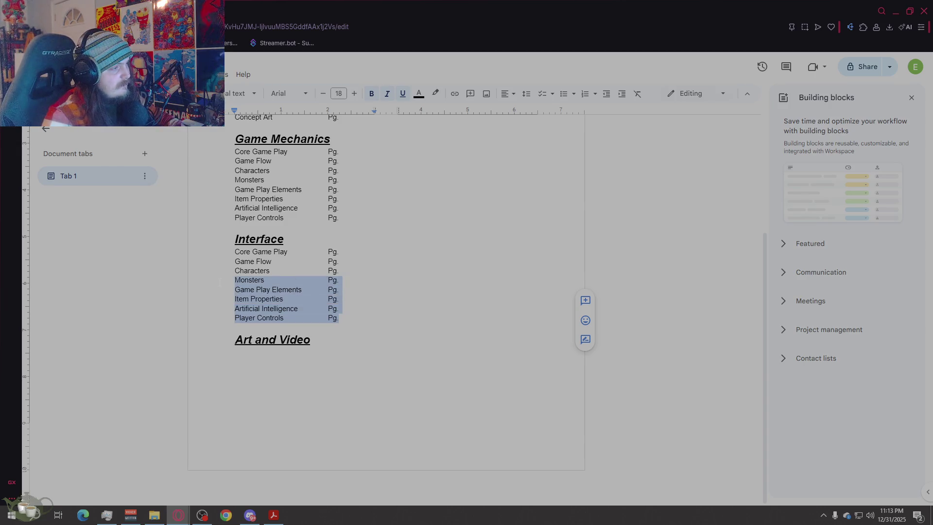
{"action": "key", "text": "BackSpace"}
{"action": "key", "text": "BackSpace"}
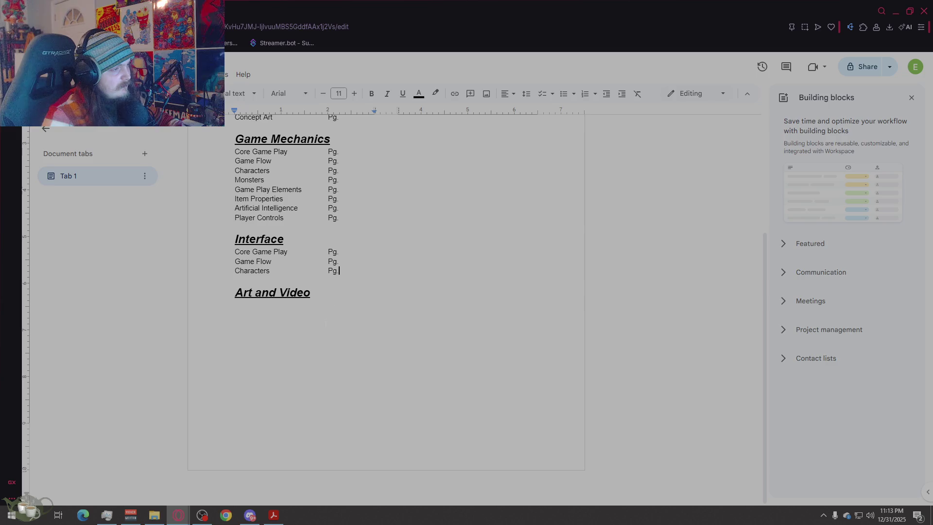
Step: Copy the Game Mechanics item list and paste it under Art and Video
{"action": "key", "text": "alt+Tab"}
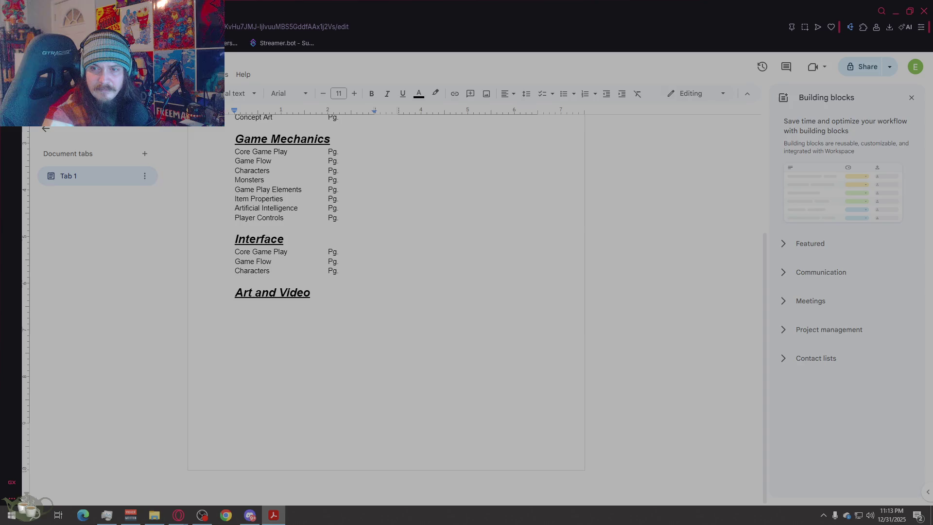
{"action": "left_click", "coordinate": [286, 292]}
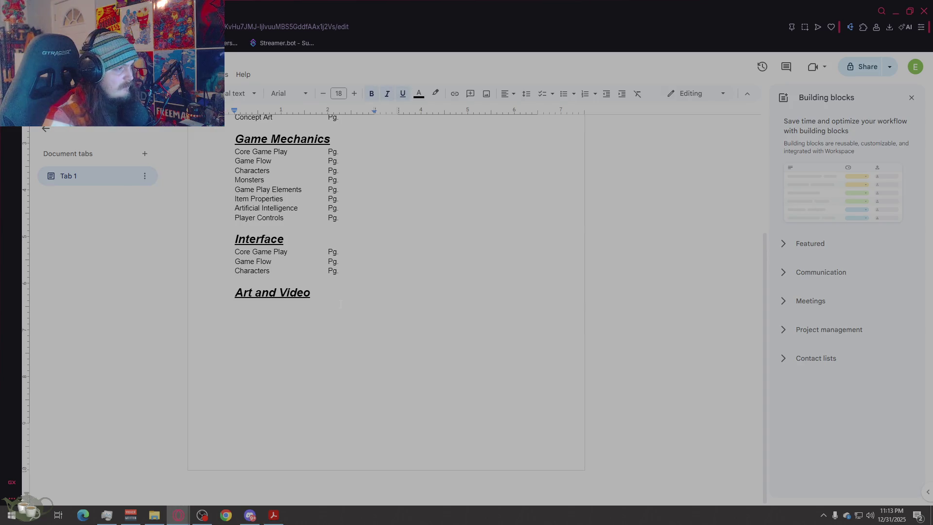
{"action": "left_click_drag", "start_coordinate": [344, 217], "coordinate": [227, 155]}
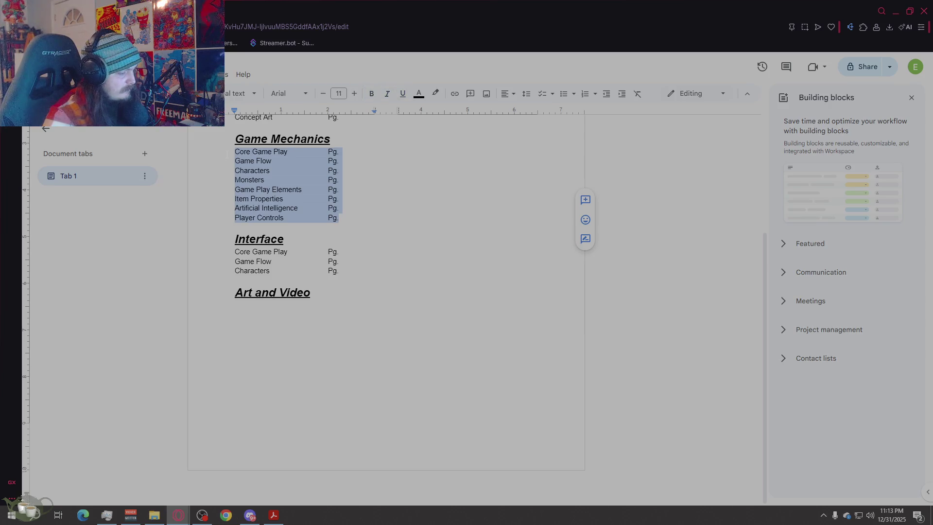
{"action": "key", "text": "ctrl+End"}
{"action": "key", "text": "Return"}
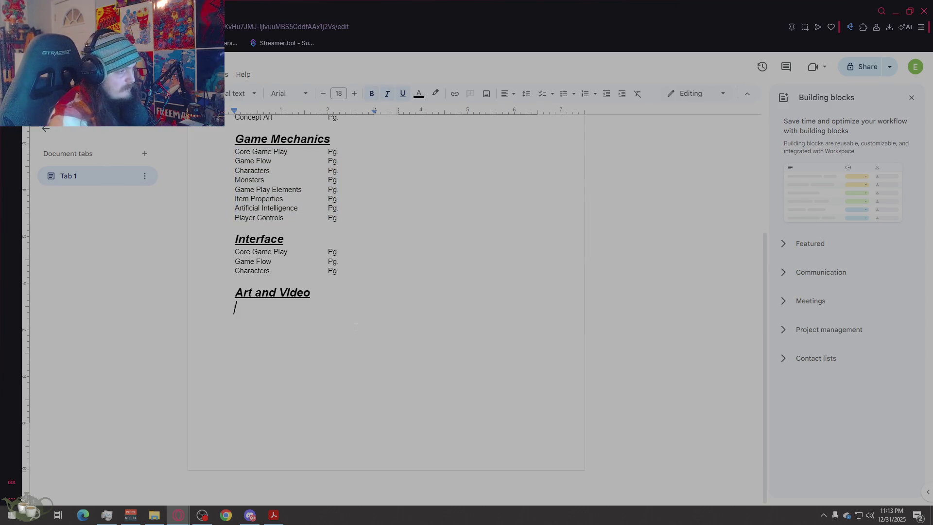
{"action": "type", "text": "Core Game Play\tPg. Game Flow\tPg. Characters\tPg. Monsters\tPg. Game Play Elements\tPg. Item Properties\tPg. Artificial Intelligence\tPg. Player Controls\tPg."}
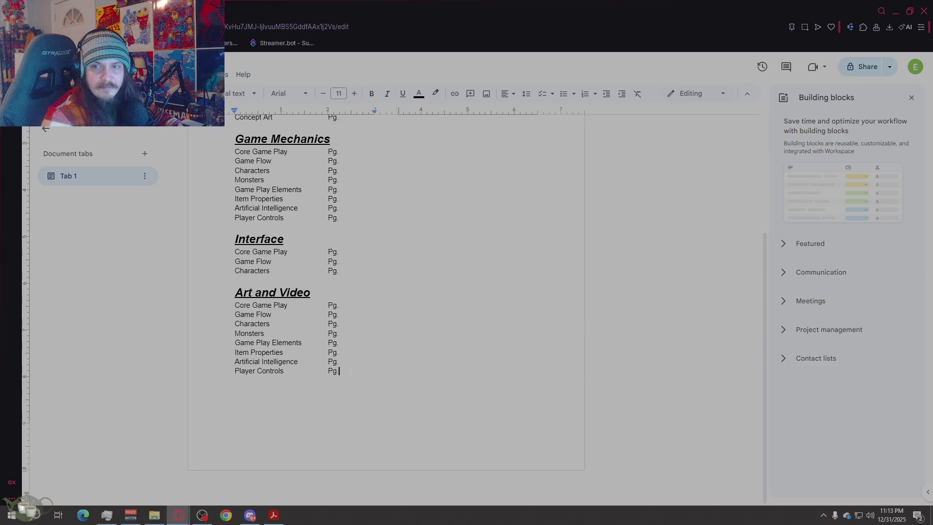
Step: Trim the pasted list to Core Game Play, Game Flow, Characters and Monsters with Pg
{"action": "key", "text": "shift+Up"}
{"action": "key", "text": "shift+Up"}
{"action": "key", "text": "shift+Home"}
{"action": "key", "text": "shift+Up"}
{"action": "key", "text": "shift+Up"}
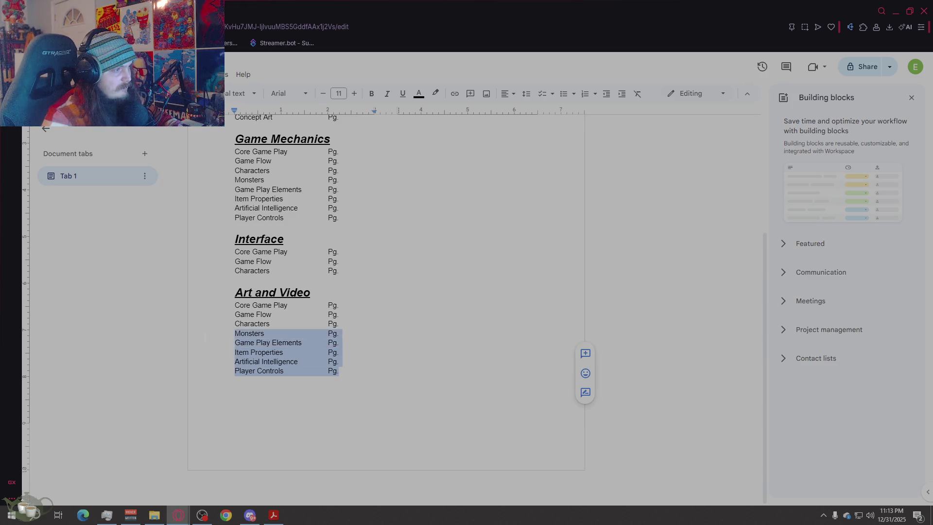
{"action": "key", "text": "shift+Down"}
{"action": "key", "text": "shift+Down"}
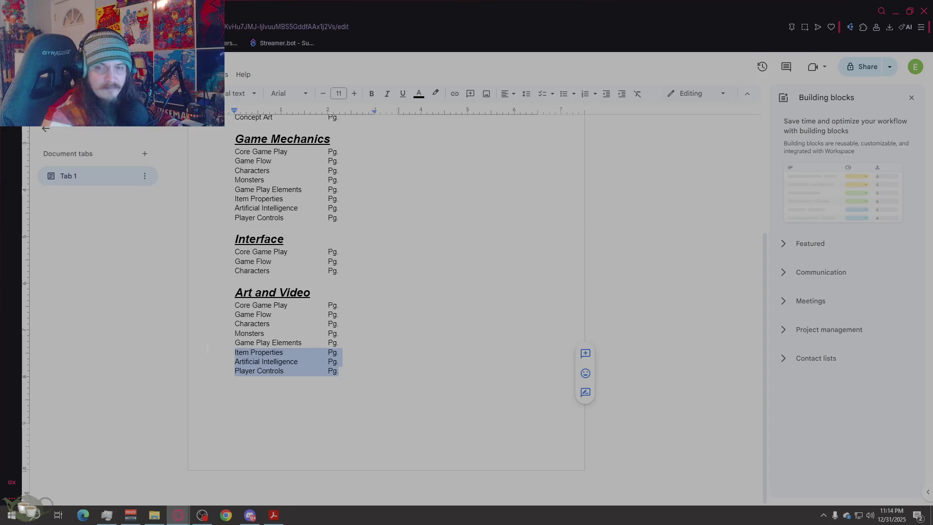
{"action": "key", "text": "shift+Up"}
{"action": "key", "text": "BackSpace"}
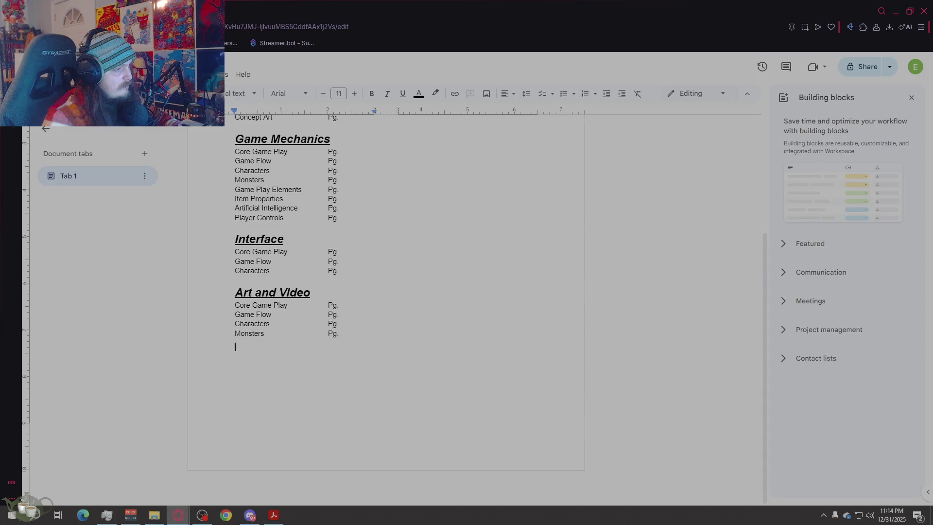
{"action": "key", "text": "BackSpace"}
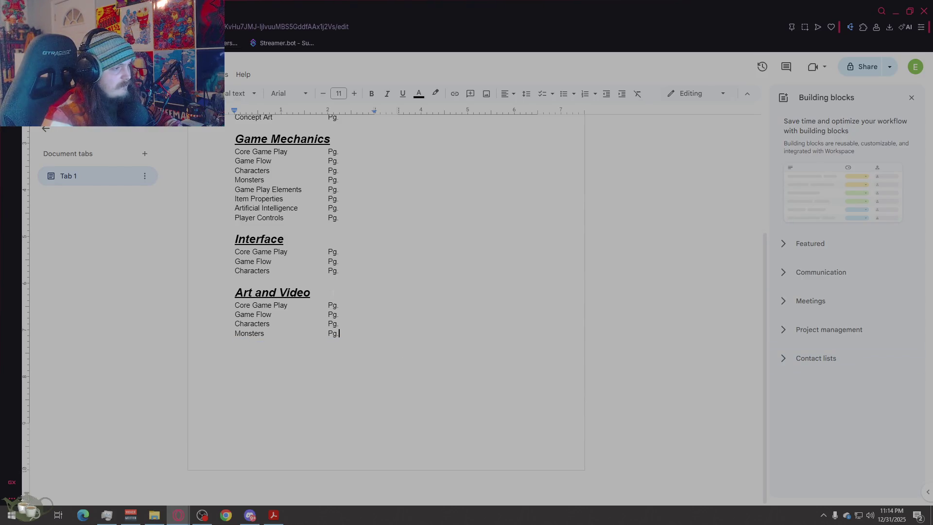
{"action": "left_click_drag", "start_coordinate": [310, 292], "coordinate": [235, 293]}
{"action": "key", "text": "ctrl+c"}
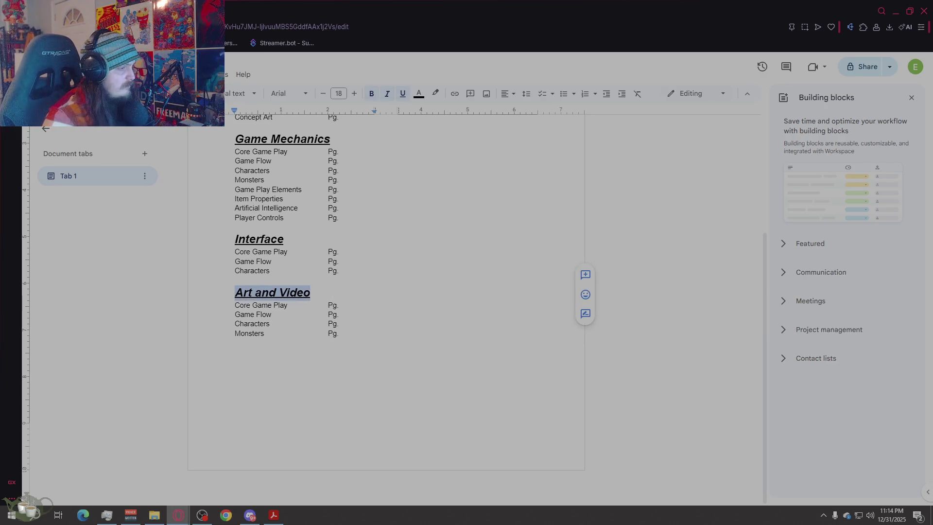
Step: Paste a heading below Monsters retyped as Sound & Music, and change Art and Video to Art & Video
{"action": "key", "text": "ctrl+End"}
{"action": "key", "text": "Return"}
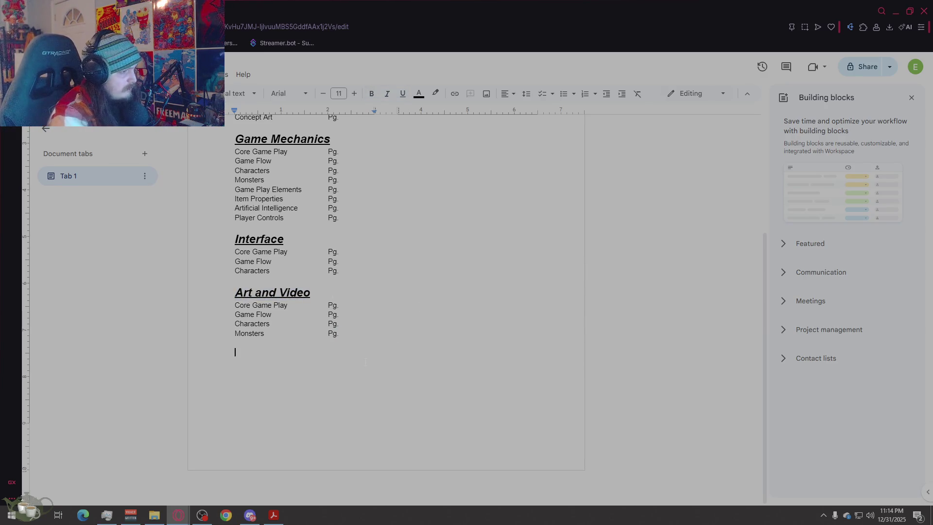
{"action": "key", "text": "ctrl+v"}
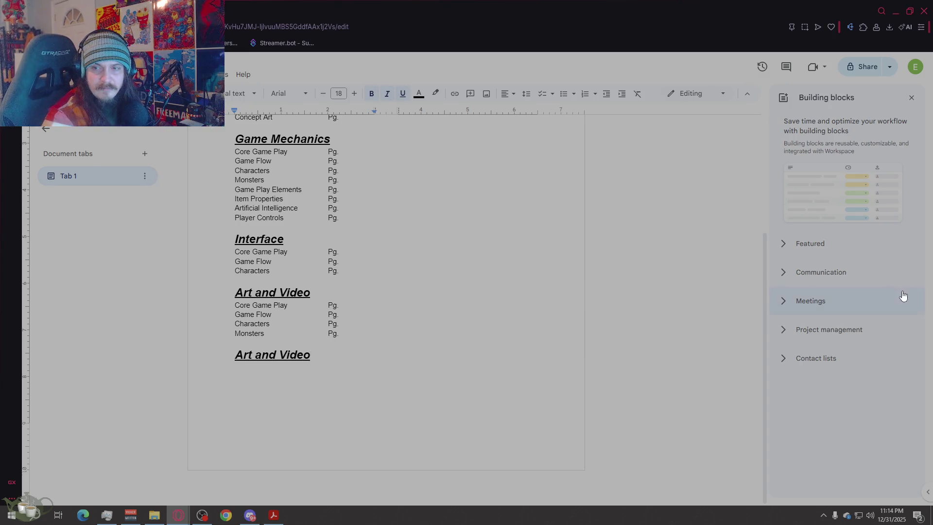
{"action": "key", "text": "BackSpace"}
{"action": "key", "text": "BackSpace"}
{"action": "key", "text": "BackSpace"}
{"action": "key", "text": "BackSpace"}
{"action": "key", "text": "BackSpace"}
{"action": "key", "text": "BackSpace"}
{"action": "key", "text": "BackSpace"}
{"action": "type", "text": "Sound"}
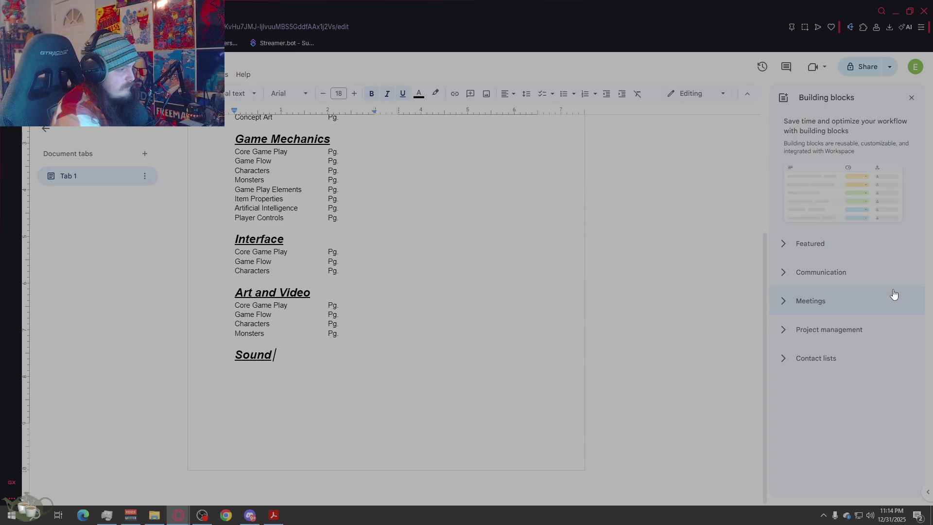
{"action": "type", "text": " & Music"}
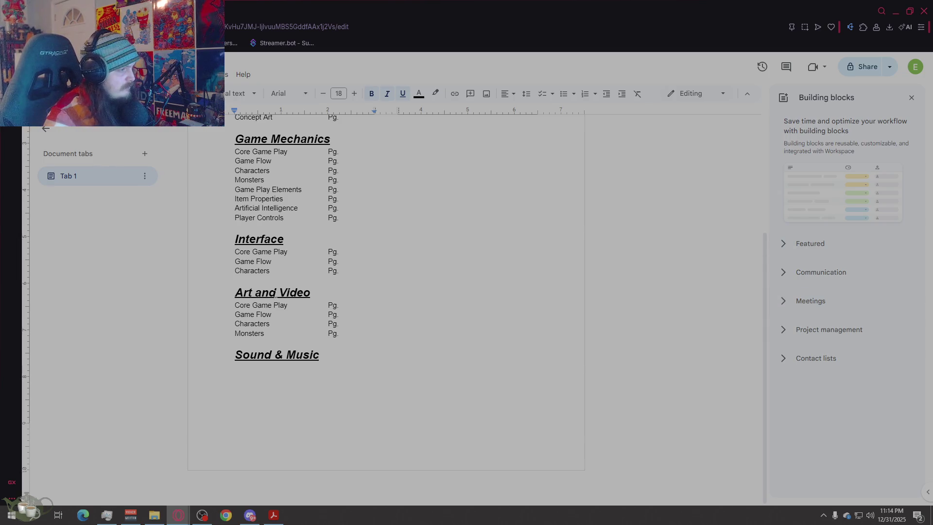
{"action": "left_click_drag", "start_coordinate": [277, 292], "coordinate": [255, 292]}
{"action": "type", "text": "&"}
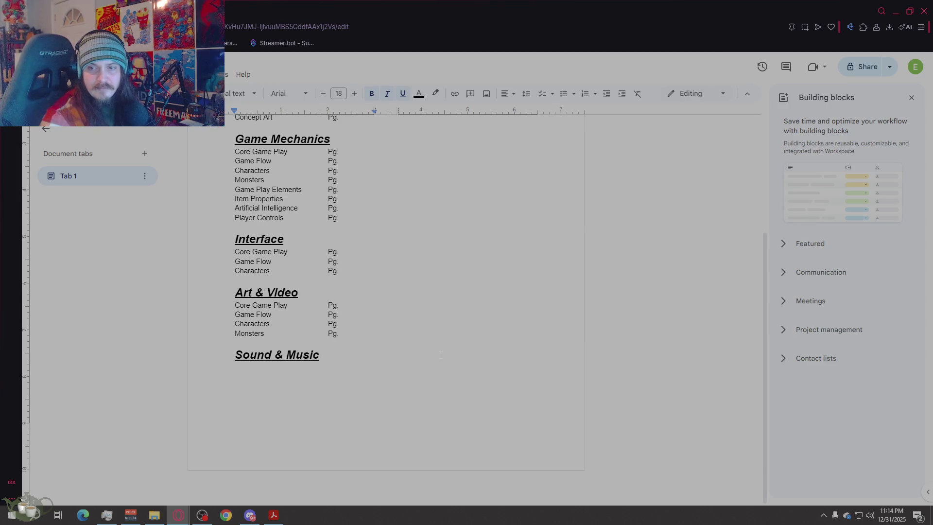
Step: Copy the Characters and Monsters entries under the Sound & Music heading
{"action": "key", "text": "ctrl+End"}
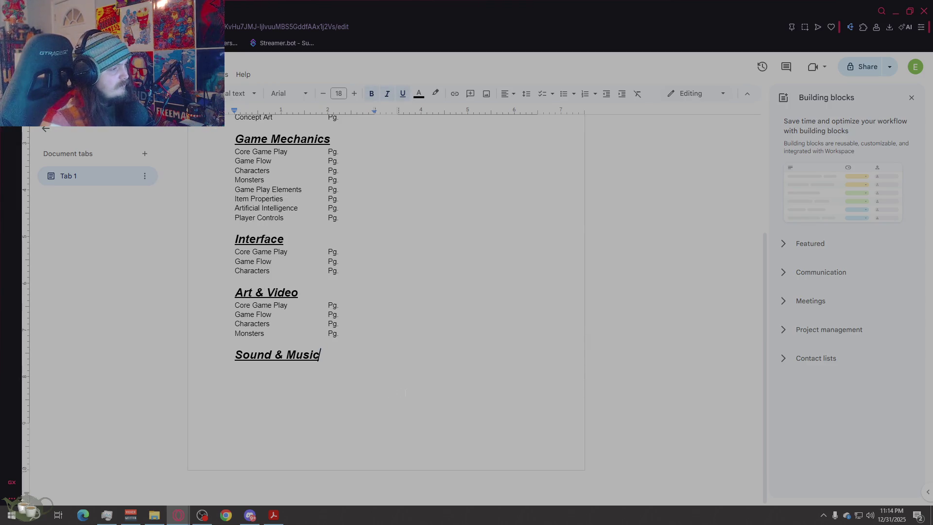
{"action": "key", "text": "Up"}
{"action": "key", "text": "shift+Home"}
{"action": "key", "text": "shift+Up"}
{"action": "key", "text": "ctrl+c"}
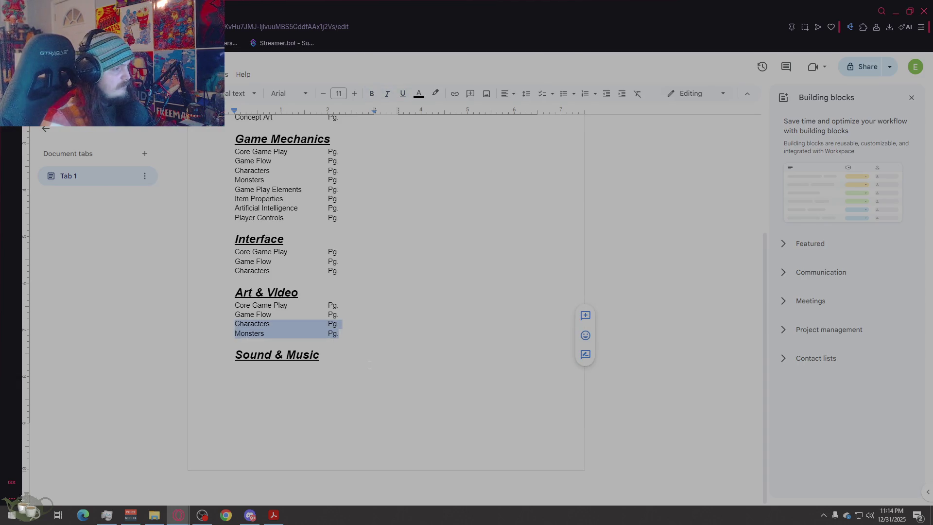
{"action": "key", "text": "ctrl+End"}
{"action": "key", "text": "Return"}
{"action": "key", "text": "ctrl+v"}
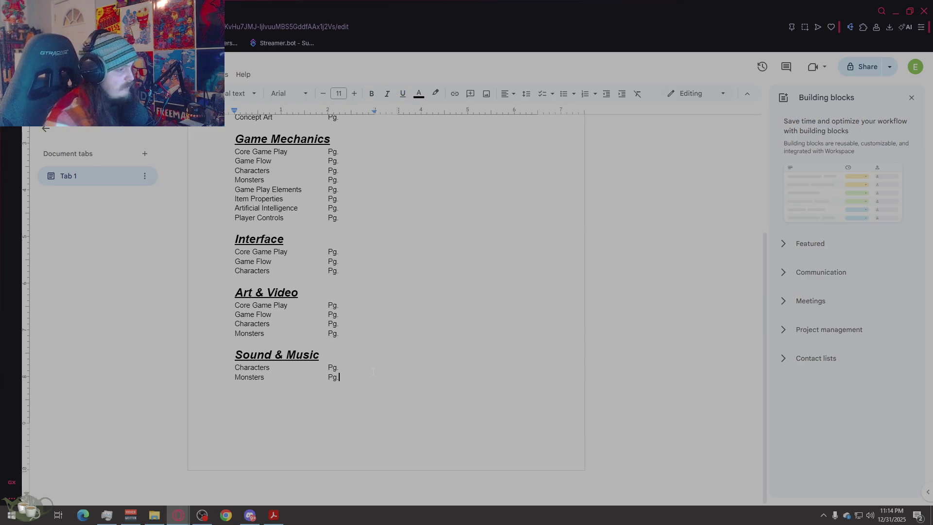
{"action": "key", "text": "Return"}
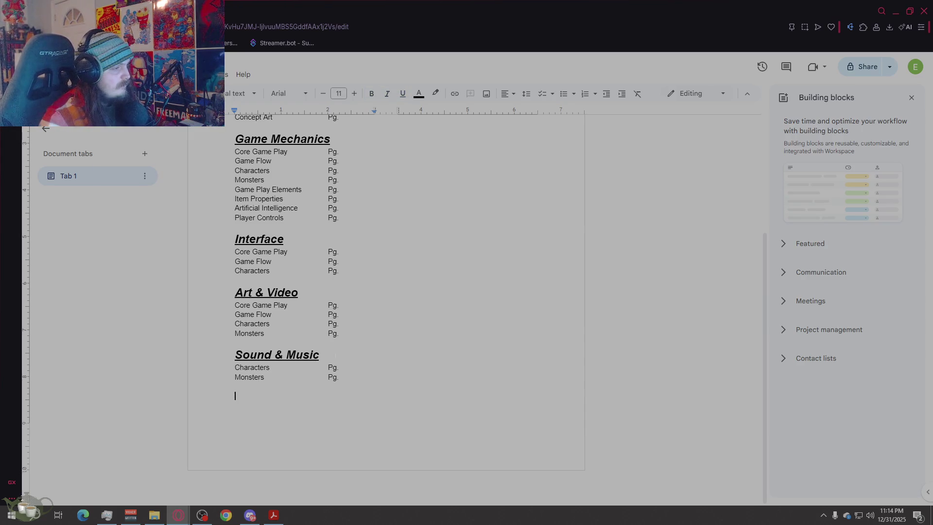
Step: Paste another heading below the entries and retype it as Story
{"action": "key", "text": "Up"}
{"action": "key", "text": "Up"}
{"action": "key", "text": "Up"}
{"action": "key", "text": "End"}
{"action": "key", "text": "ctrl+shift+Left"}
{"action": "key", "text": "ctrl+shift+Left"}
{"action": "key", "text": "ctrl+shift+Left"}
{"action": "key", "text": "ctrl+c"}
{"action": "key", "text": "Down"}
{"action": "key", "text": "Down"}
{"action": "key", "text": "Down"}
{"action": "key", "text": "ctrl+v"}
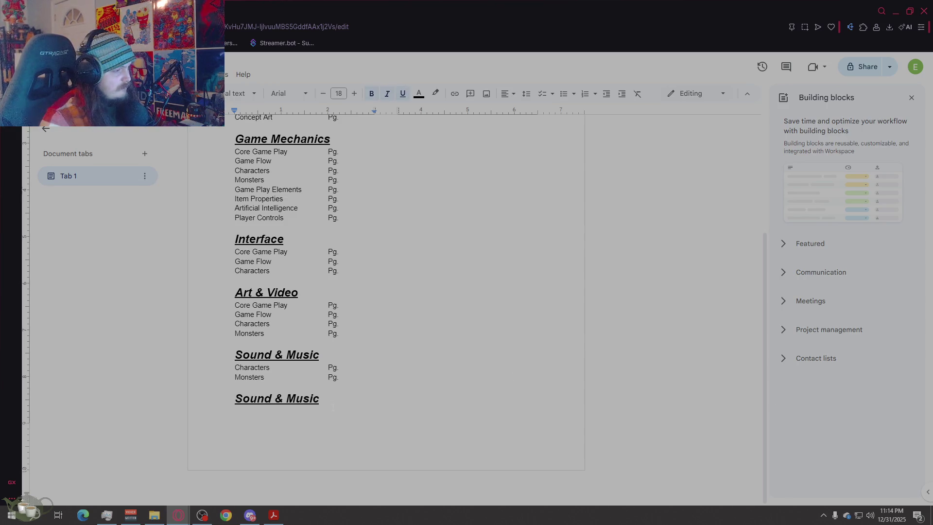
{"action": "key", "text": "ctrl+shift+Left"}
{"action": "key", "text": "ctrl+shift+Left"}
{"action": "key", "text": "ctrl+shift+Left"}
{"action": "key", "text": "shift+Right"}
{"action": "type", "text": "tory"}
{"action": "key", "text": "BackSpace"}
{"action": "key", "text": "BackSpace"}
{"action": "key", "text": "BackSpace"}
{"action": "key", "text": "BackSpace"}
{"action": "type", "text": "s"}
{"action": "key", "text": "BackSpace"}
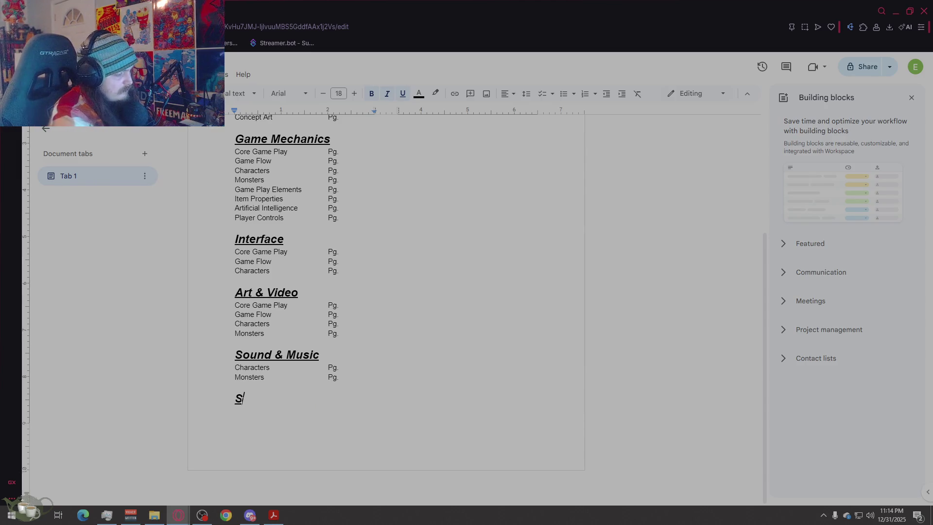
{"action": "type", "text": "tory"}
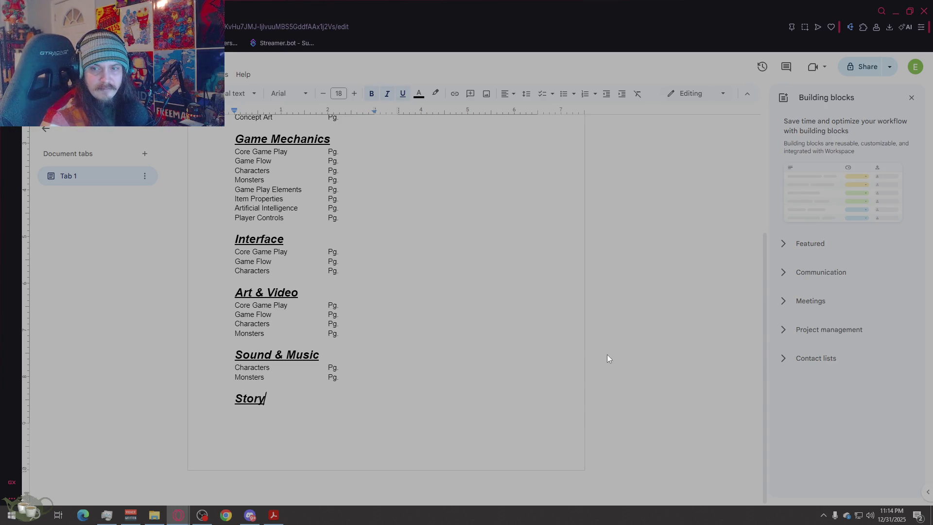
{"action": "left_click_drag", "start_coordinate": [349, 379], "coordinate": [201, 370]}
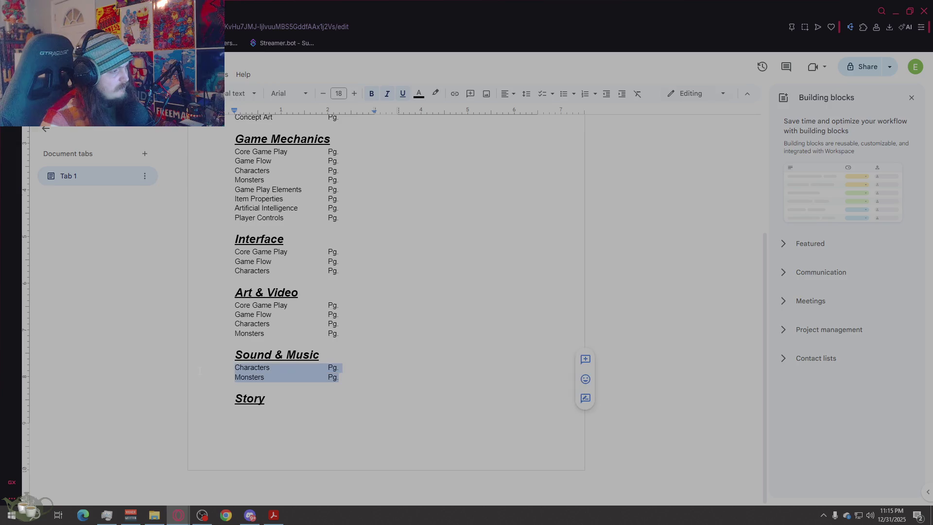
Step: Move Story with Characters and Monsters to head the second column, level with Game Concept
{"action": "left_click", "coordinate": [305, 410]}
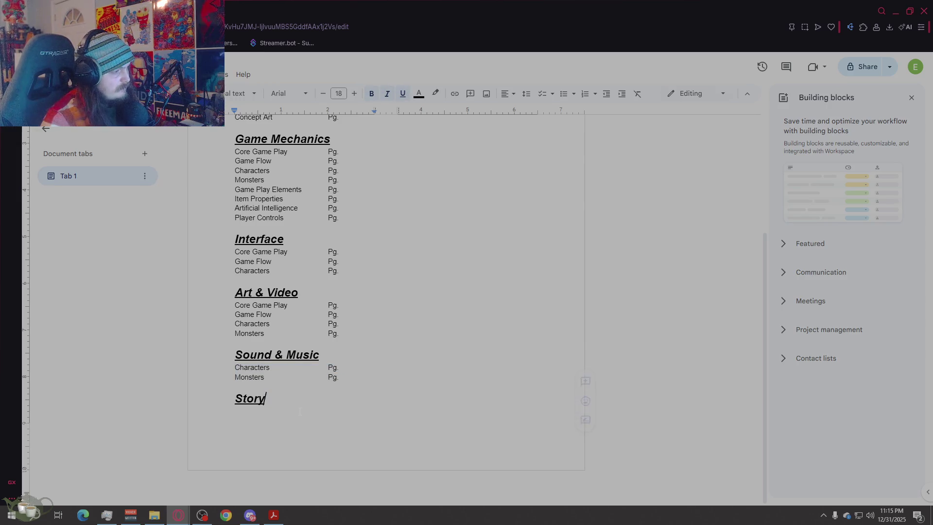
{"action": "key", "text": "ctrl+z"}
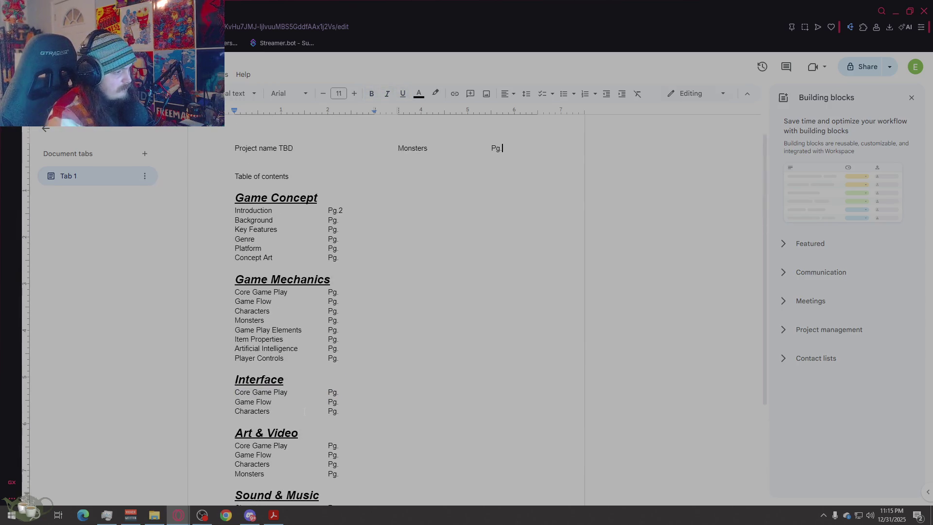
{"action": "scroll", "coordinate": [386, 307], "scroll_direction": "down", "scroll_amount": 2}
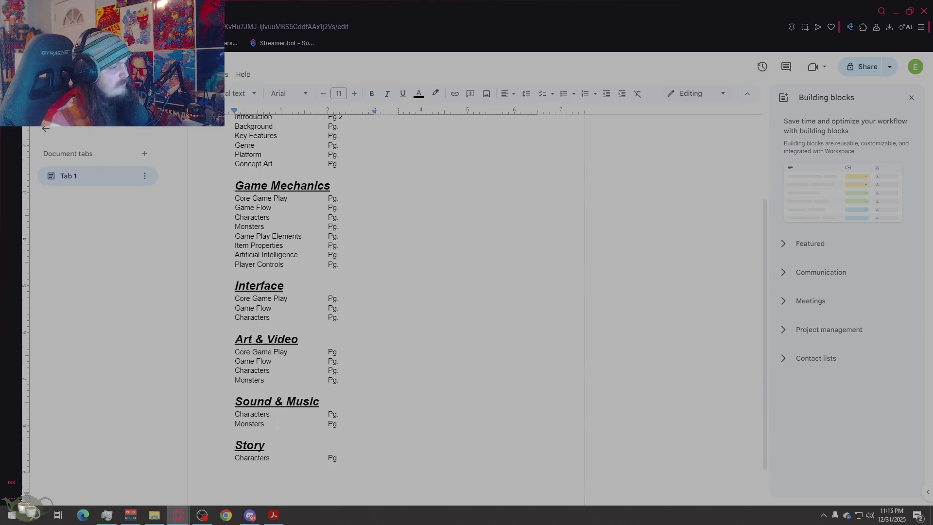
{"action": "key", "text": "ctrl+z"}
{"action": "key", "text": "ctrl+z"}
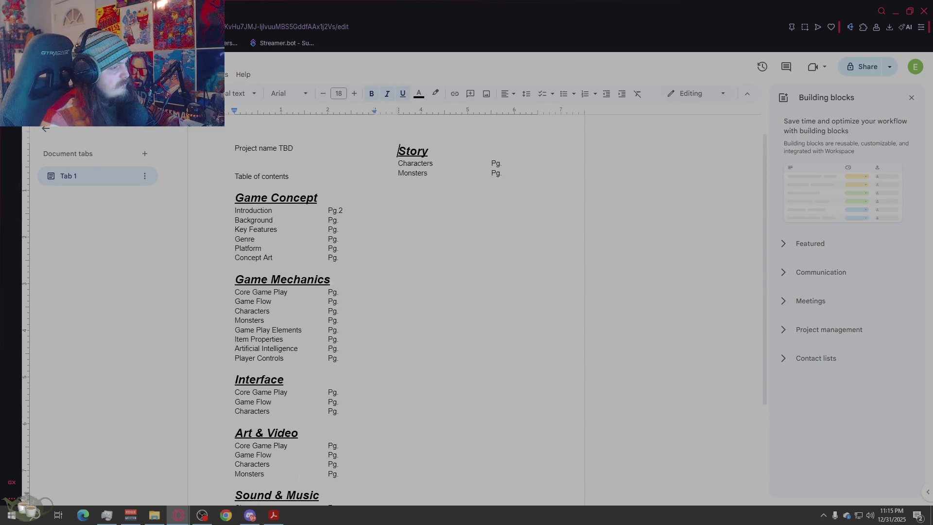
{"action": "key", "text": "Return"}
{"action": "key", "text": "Return"}
{"action": "key", "text": "Return"}
{"action": "left_click", "coordinate": [510, 248]}
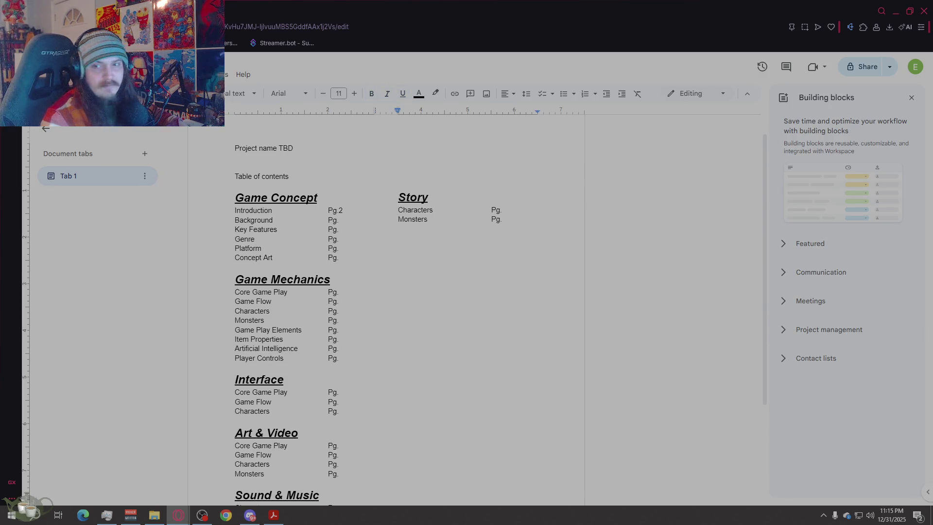
{"action": "key", "text": "Return"}
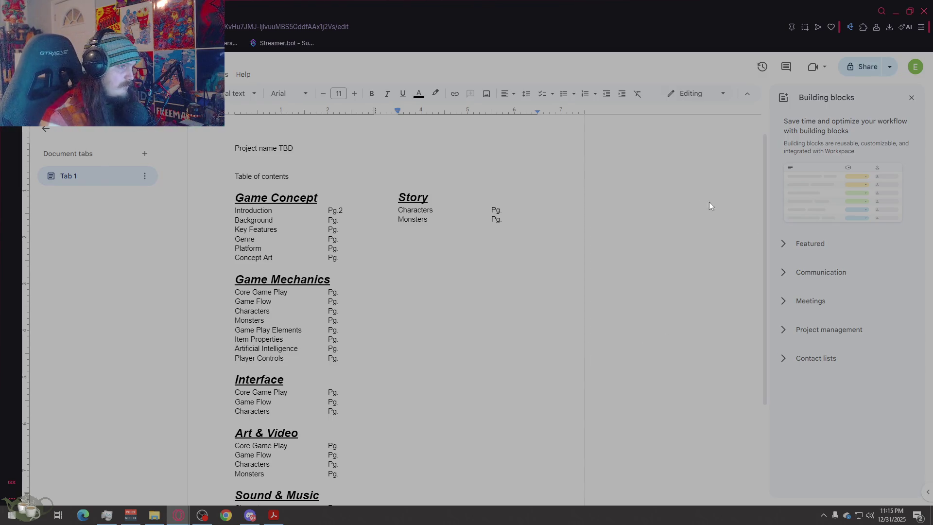
{"action": "double_click", "coordinate": [412, 197]}
Step: Paste a copy of the Story heading below and retype it as Level Overview
{"action": "key", "text": "ctrl+c"}
{"action": "key", "text": "Down"}
{"action": "key", "text": "Down"}
{"action": "key", "text": "Down"}
{"action": "key", "text": "ctrl+v"}
{"action": "key", "text": "shift+Left"}
{"action": "key", "text": "shift+Left"}
{"action": "key", "text": "shift+Left"}
{"action": "key", "text": "shift+Left"}
{"action": "type", "text": "Level Overview"}
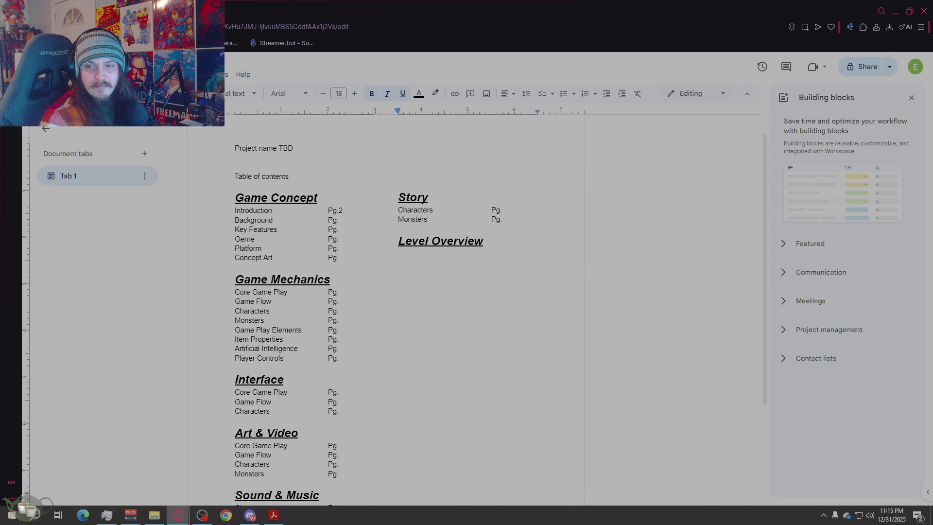
Step: Paste Characters and Monsters entries with Pg. placeholders under Level Overview
{"action": "key", "text": "ctrl+a"}
{"action": "left_click_drag", "start_coordinate": [398, 210], "coordinate": [503, 220]}
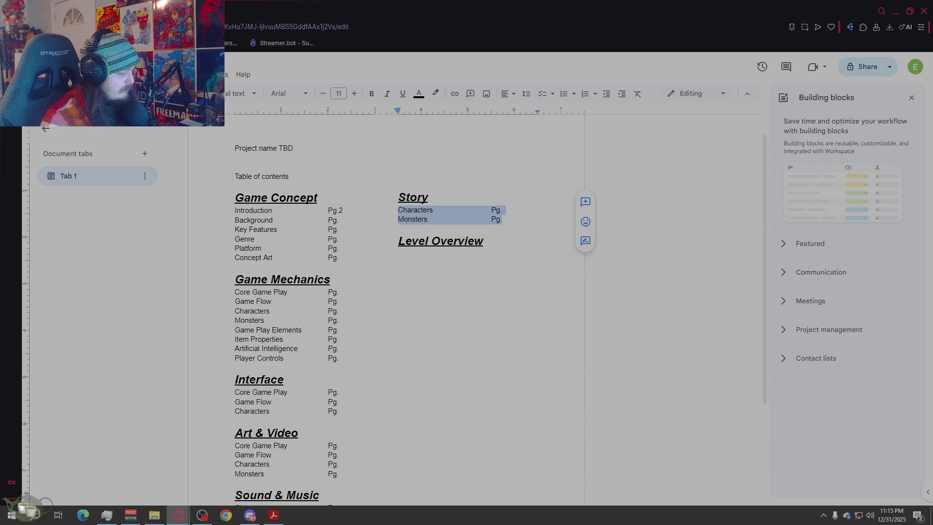
{"action": "key", "text": "ctrl+End"}
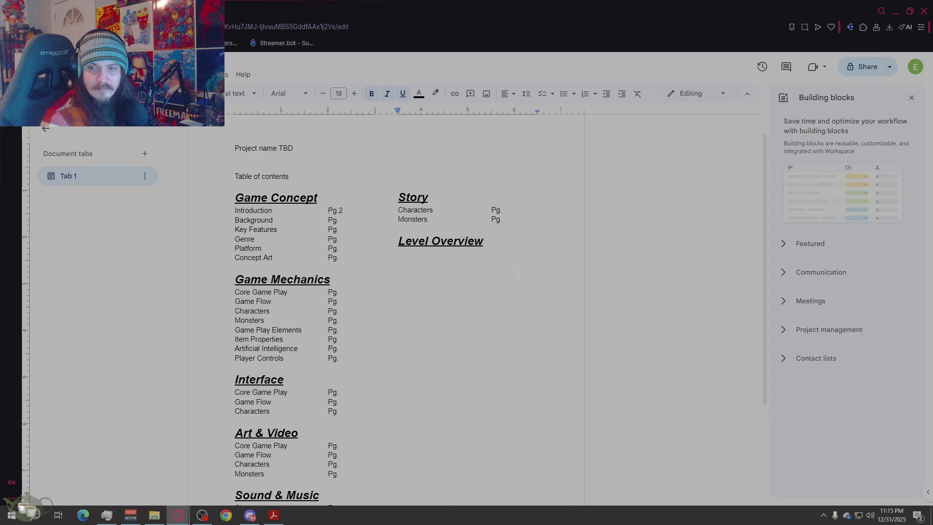
{"action": "key", "text": "Return"}
{"action": "key", "text": "ctrl+v"}
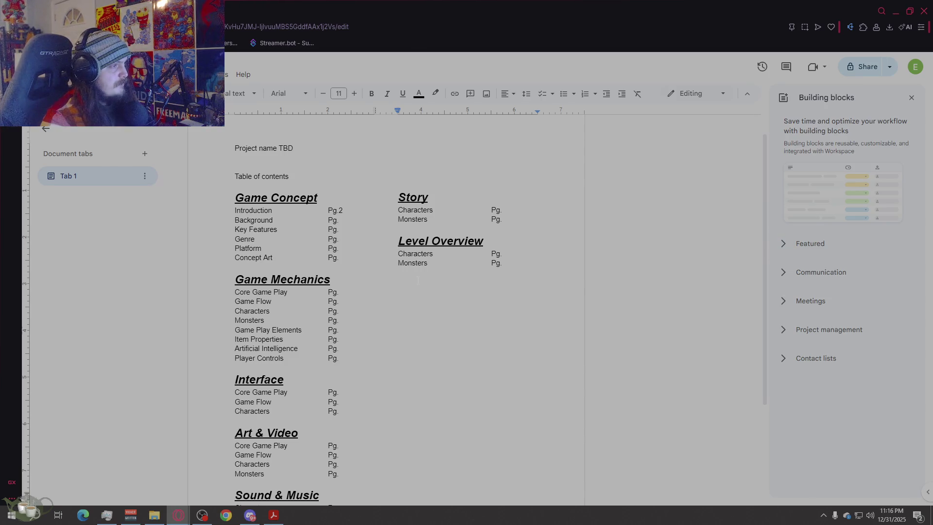
{"action": "scroll", "coordinate": [394, 310], "scroll_direction": "down", "scroll_amount": 2}
{"action": "scroll", "coordinate": [394, 311], "scroll_direction": "up", "scroll_amount": 1}
{"action": "scroll", "coordinate": [394, 310], "scroll_direction": "up", "scroll_amount": 1}
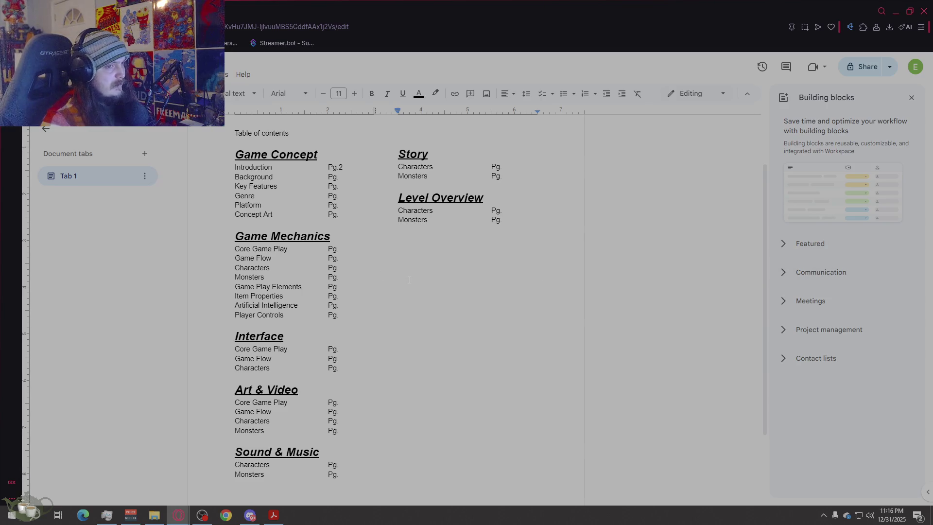
{"action": "scroll", "coordinate": [387, 292], "scroll_direction": "down", "scroll_amount": 1}
{"action": "scroll", "coordinate": [386, 292], "scroll_direction": "up", "scroll_amount": 1}
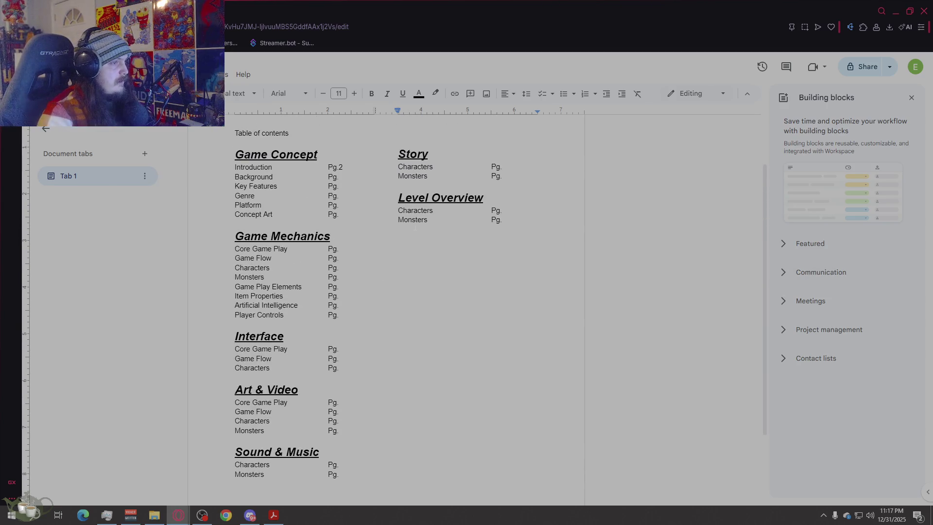
{"action": "scroll", "coordinate": [387, 293], "scroll_direction": "down", "scroll_amount": 1}
{"action": "scroll", "coordinate": [386, 292], "scroll_direction": "down", "scroll_amount": 1}
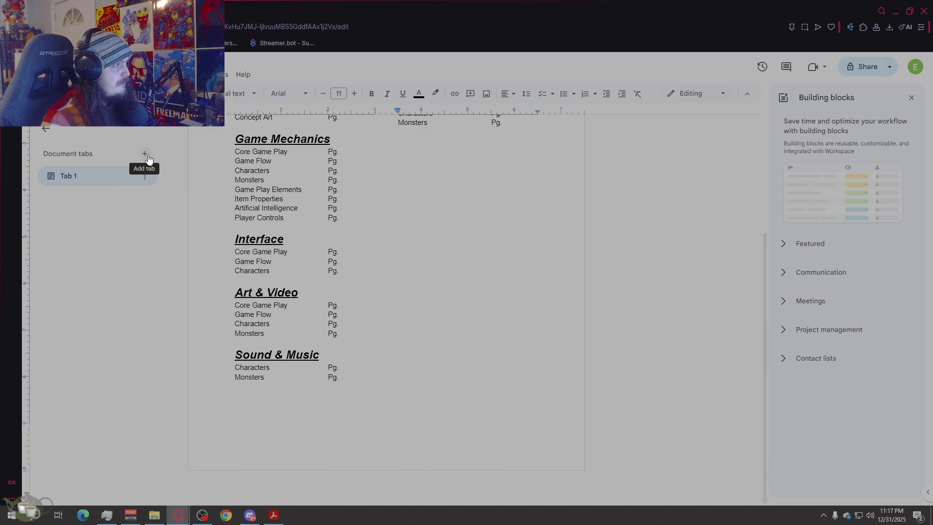
Step: Add a new Tab 2, view its blank page, and return to Tab 1
{"action": "left_click", "coordinate": [145, 154]}
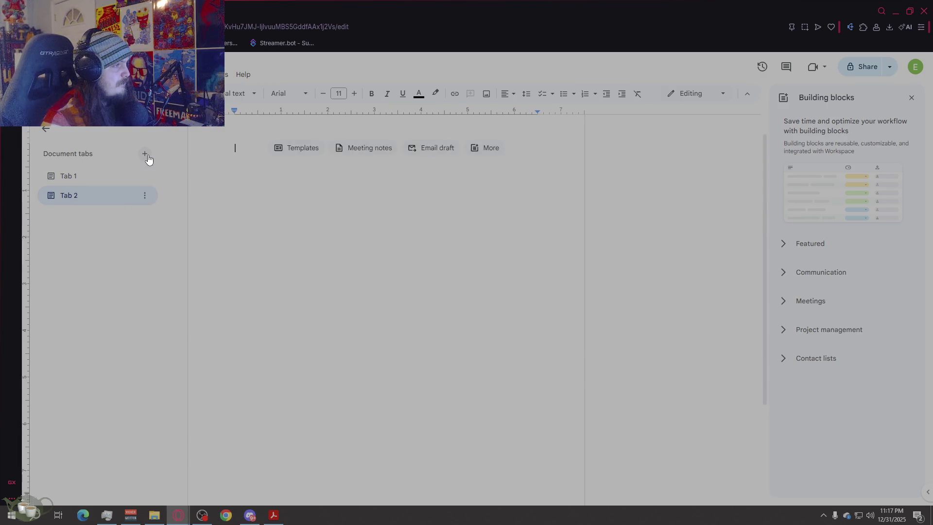
{"action": "left_click", "coordinate": [91, 176]}
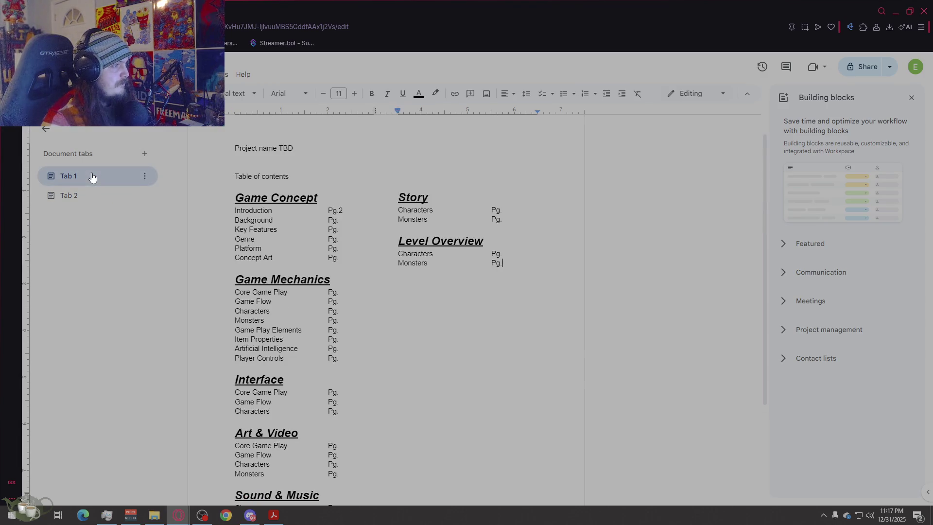
{"action": "scroll", "coordinate": [386, 291], "scroll_direction": "up", "scroll_amount": 1}
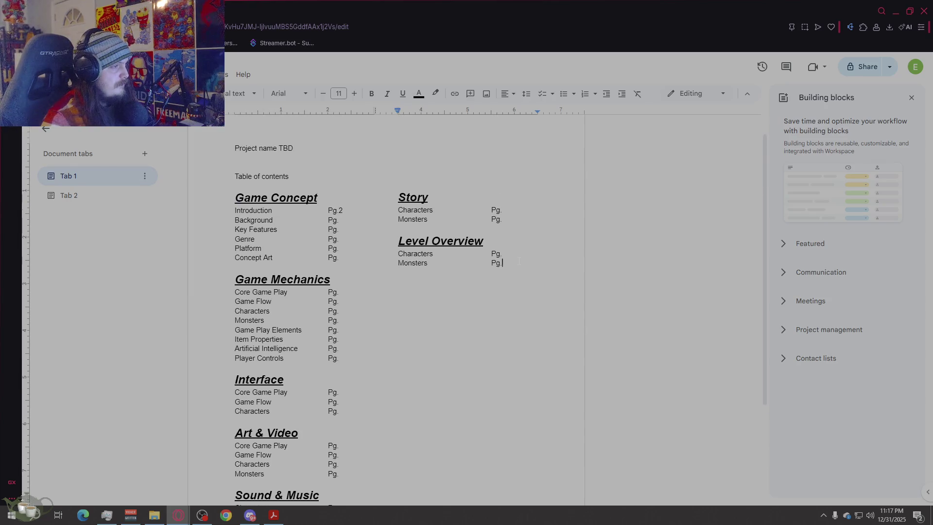
{"action": "scroll", "coordinate": [394, 292], "scroll_direction": "down", "scroll_amount": 2}
{"action": "scroll", "coordinate": [394, 292], "scroll_direction": "up", "scroll_amount": 1}
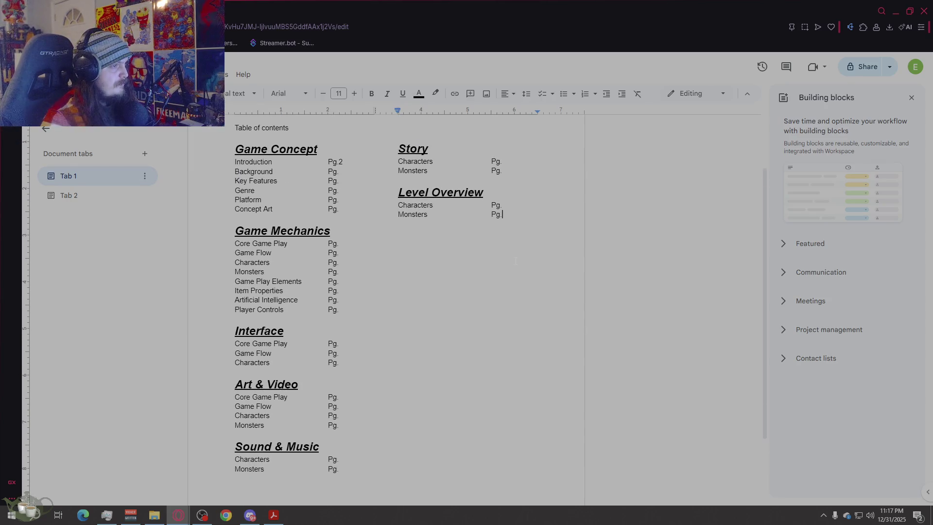
{"action": "scroll", "coordinate": [393, 292], "scroll_direction": "down", "scroll_amount": 1}
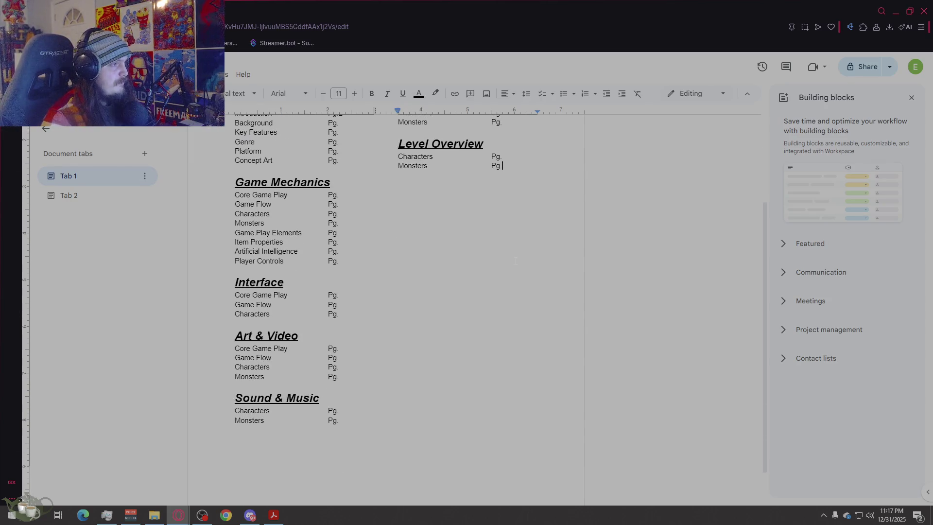
{"action": "left_click", "coordinate": [89, 198]}
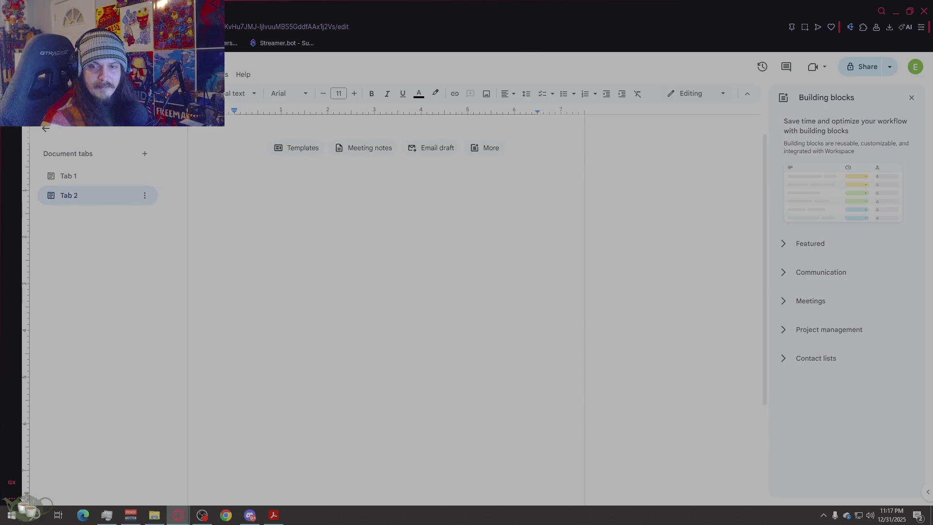
{"action": "left_click", "coordinate": [112, 176]}
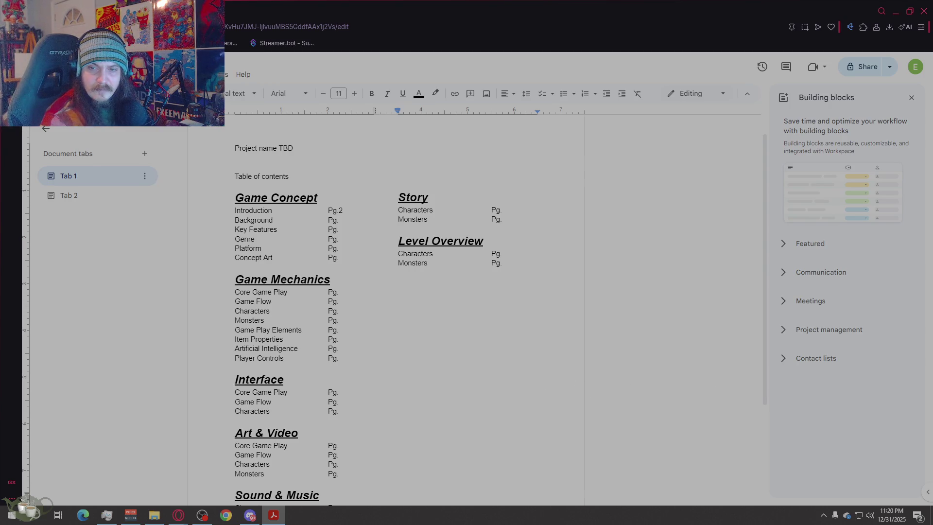
Step: Select the Core Game Play entry under Interface to rewrite it
{"action": "mouse_move", "coordinate": [252, 392]}
{"action": "left_mouse_down"}
{"action": "mouse_move", "coordinate": [288, 392]}
{"action": "mouse_move", "coordinate": [236, 392]}
{"action": "left_mouse_up"}
{"action": "type", "text": "flow"}
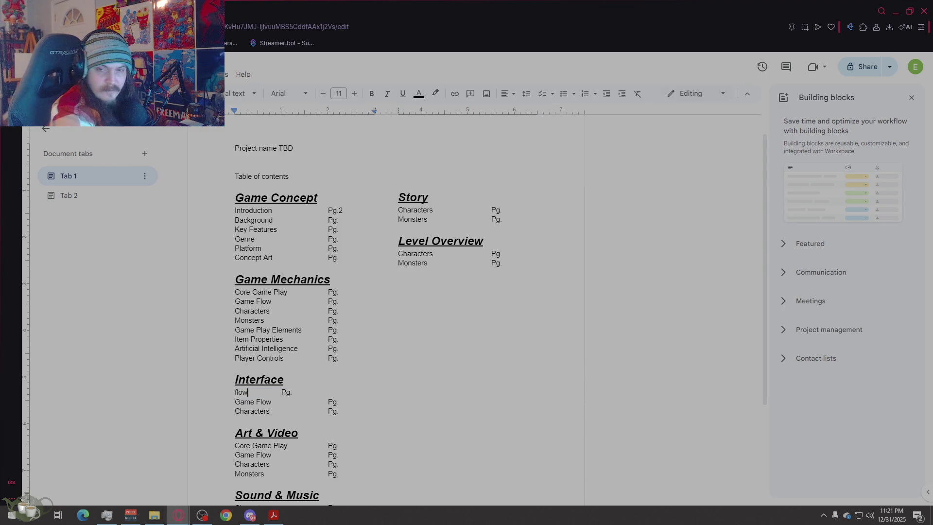
{"action": "type", "text": "charts"}
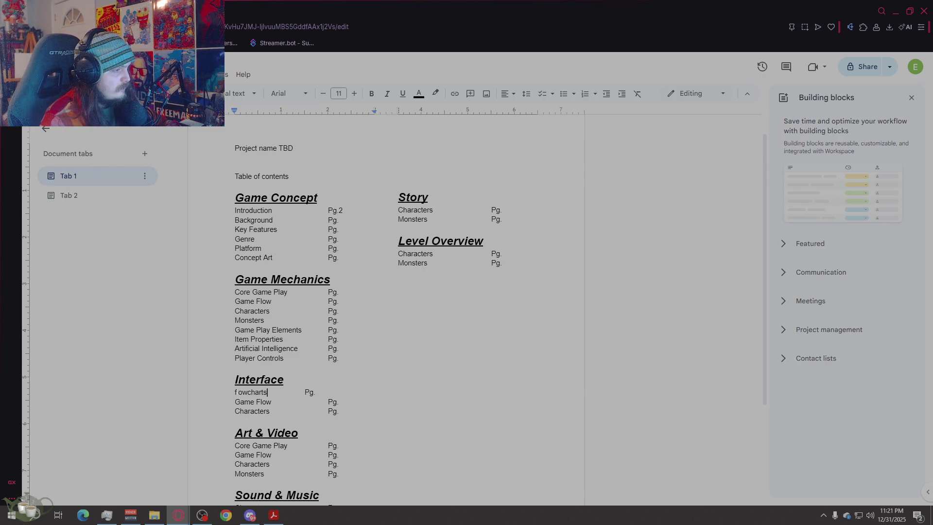
Step: Retitle the first two Interface entries as Flowcharts and Functional Requirements, keeping Pg. aligned
{"action": "key", "text": "Delete"}
{"action": "type", "text": "F"}
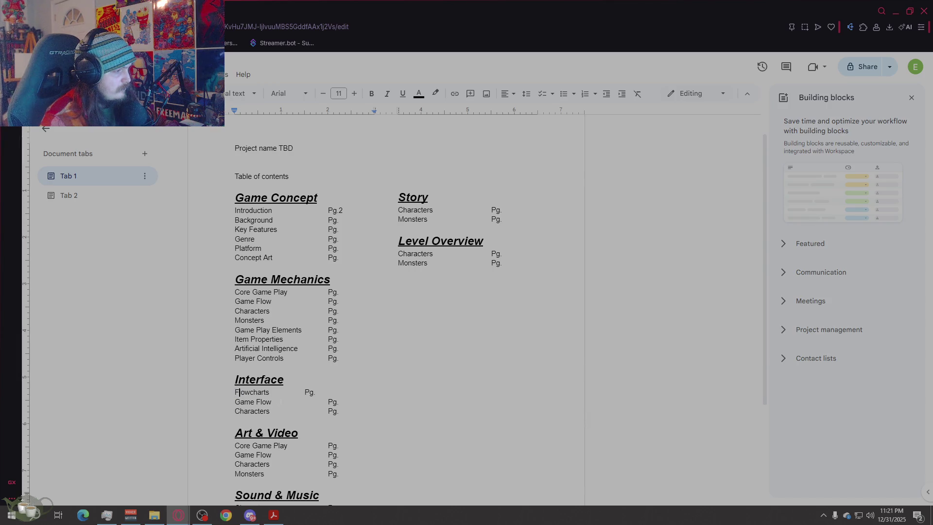
{"action": "left_click", "coordinate": [305, 393]}
{"action": "key", "text": "Tab"}
{"action": "key", "text": "Down"}
{"action": "key", "text": "Left"}
{"action": "key", "text": "shift+Left"}
{"action": "key", "text": "shift+Left"}
{"action": "key", "text": "shift+Left"}
{"action": "key", "text": "shift+Left"}
{"action": "key", "text": "shift+Left"}
{"action": "key", "text": "shift+Left"}
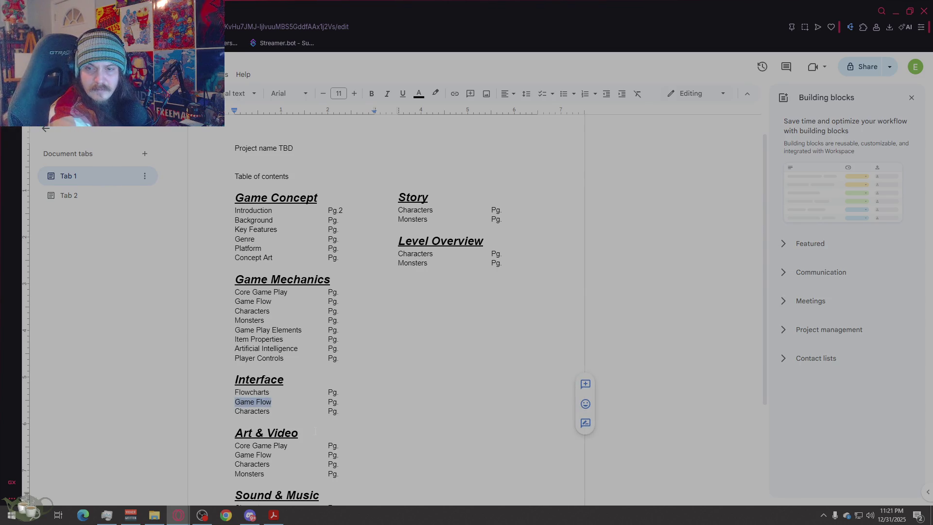
{"action": "type", "text": "Functional Requirements"}
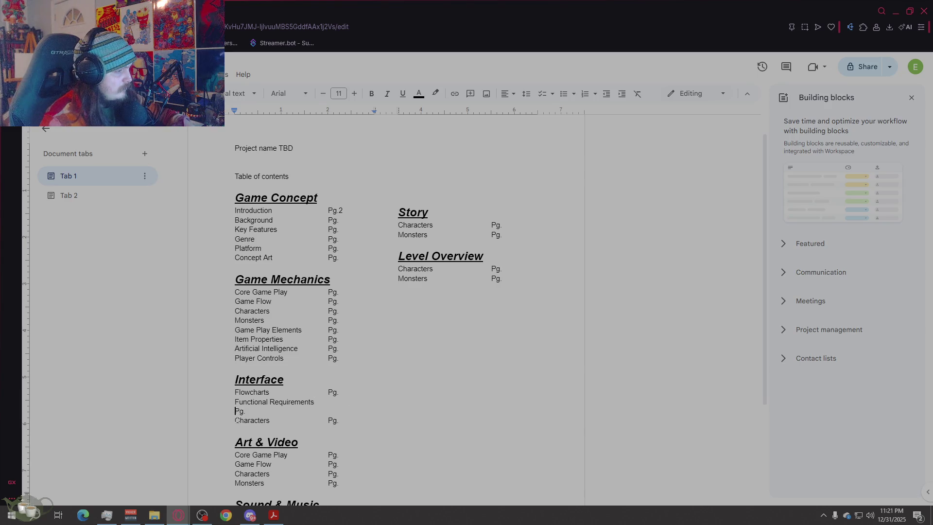
{"action": "key", "text": "BackSpace"}
{"action": "key", "text": "BackSpace"}
Step: Retitle the third Interface entry as Mock up screens with its Pg. label aligned
{"action": "key", "text": "Down"}
{"action": "key", "text": "Left"}
{"action": "key", "text": "shift+Left"}
{"action": "key", "text": "shift+Left"}
{"action": "key", "text": "shift+Left"}
{"action": "key", "text": "shift+Left"}
{"action": "key", "text": "shift+Left"}
{"action": "key", "text": "shift+Left"}
{"action": "type", "text": "Mock up screens"}
{"action": "key", "text": "Delete"}
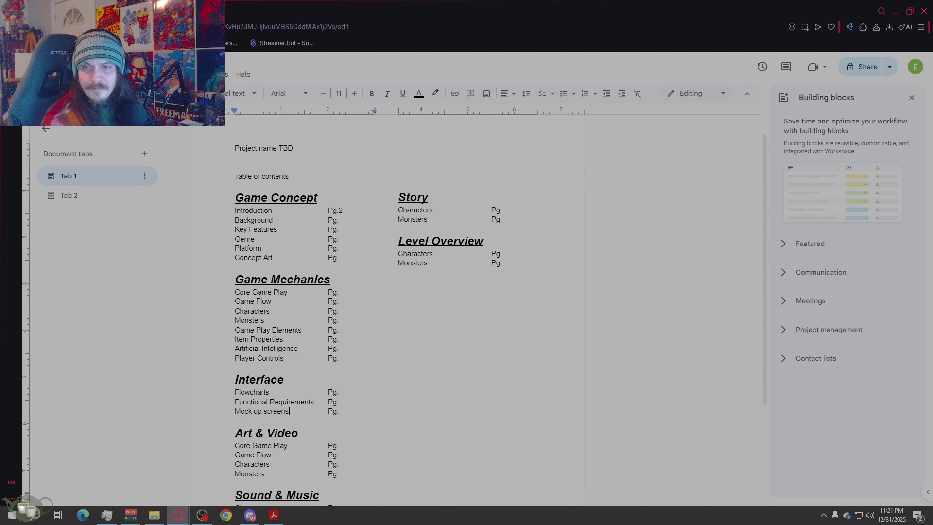
{"action": "scroll", "coordinate": [386, 307], "scroll_direction": "down", "scroll_amount": 1}
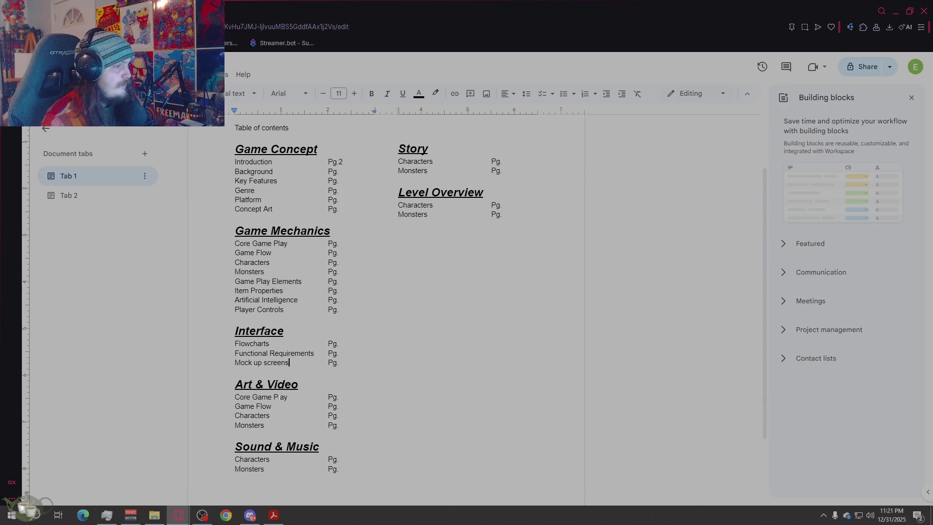
Step: Retitle the Art & Video entries as Overall Goals, 2D Art, Animation and Cinematics
{"action": "left_click_drag", "start_coordinate": [288, 398], "coordinate": [231, 399]}
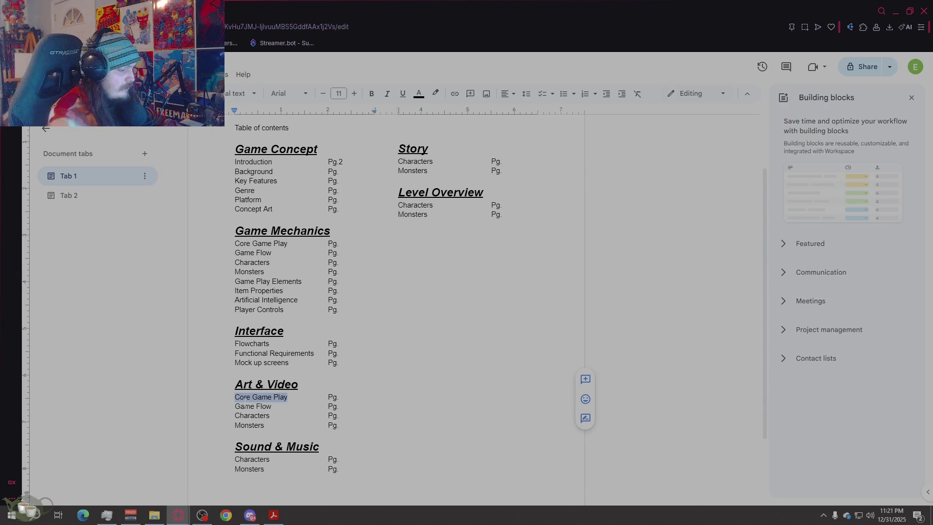
{"action": "type", "text": "Overall Goals"}
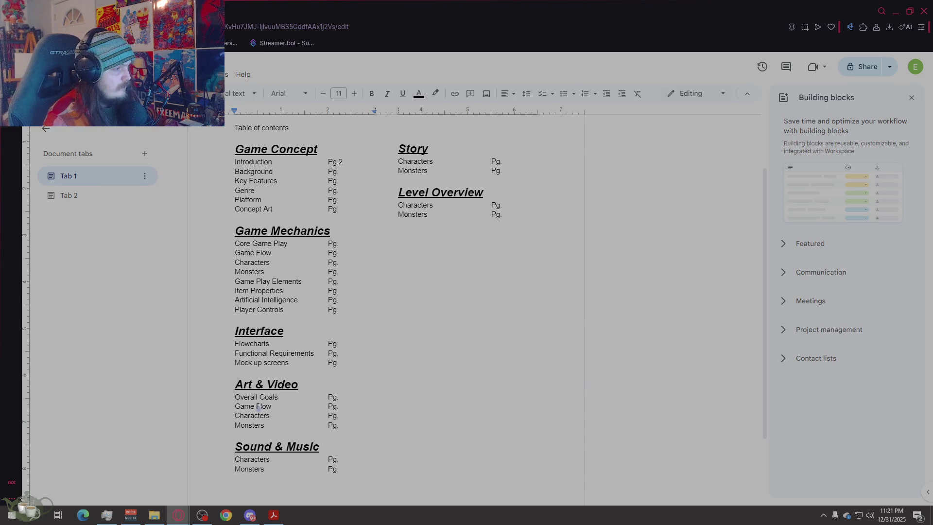
{"action": "left_click_drag", "start_coordinate": [271, 406], "coordinate": [235, 407]}
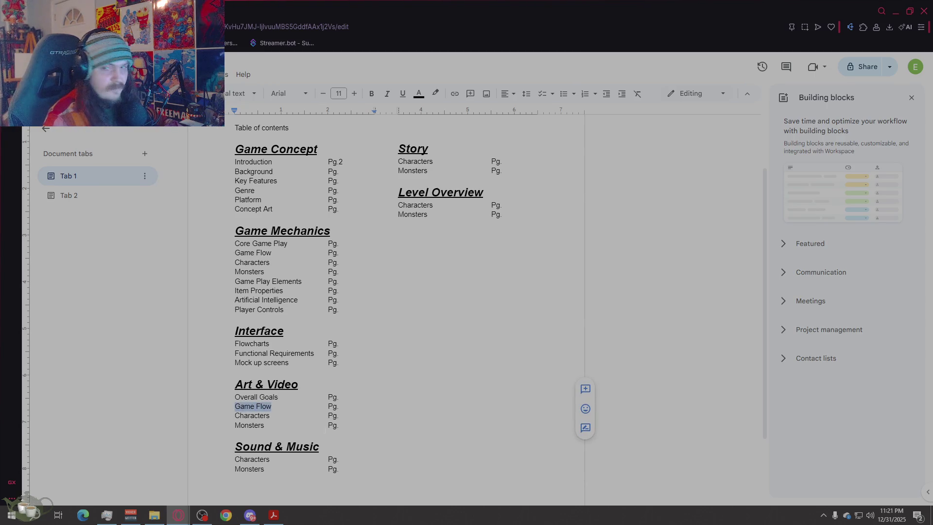
{"action": "type", "text": "2D "}
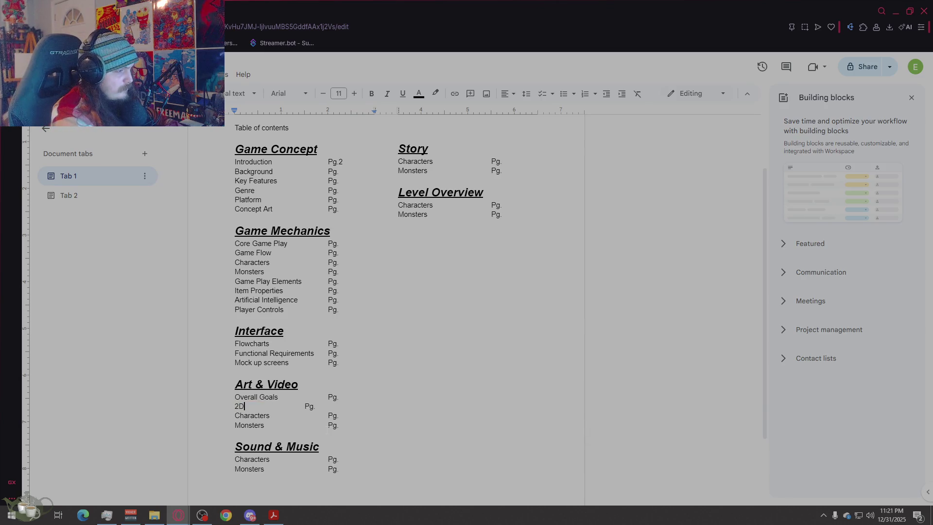
{"action": "type", "text": "art"}
{"action": "key", "text": "BackSpace"}
{"action": "key", "text": "BackSpace"}
{"action": "key", "text": "BackSpace"}
{"action": "type", "text": "Art"}
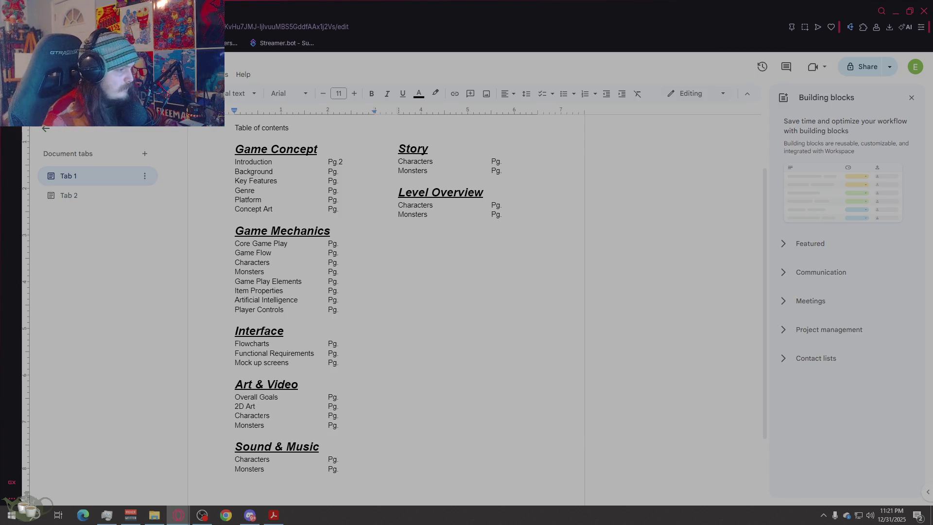
{"action": "left_click_drag", "start_coordinate": [270, 416], "coordinate": [236, 416]}
{"action": "type", "text": "A"}
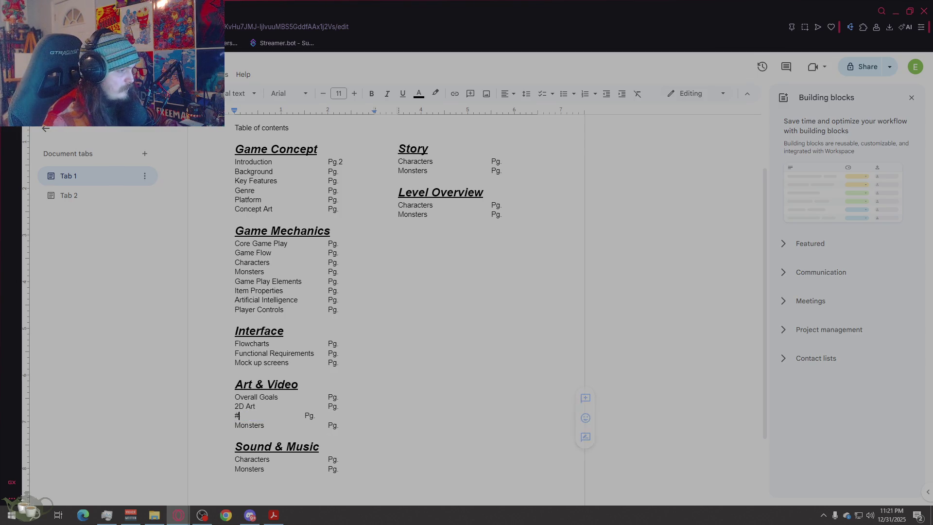
{"action": "type", "text": "nimation"}
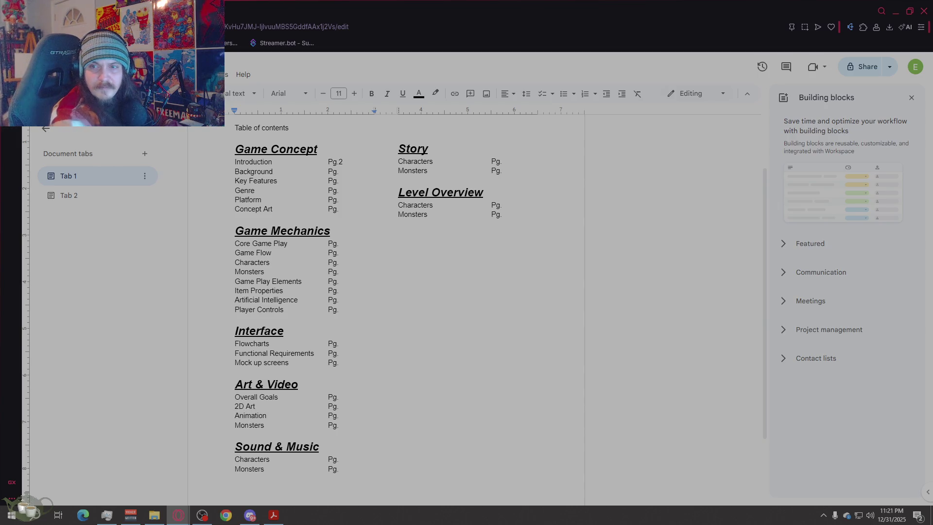
{"action": "left_click_drag", "start_coordinate": [264, 424], "coordinate": [235, 425]}
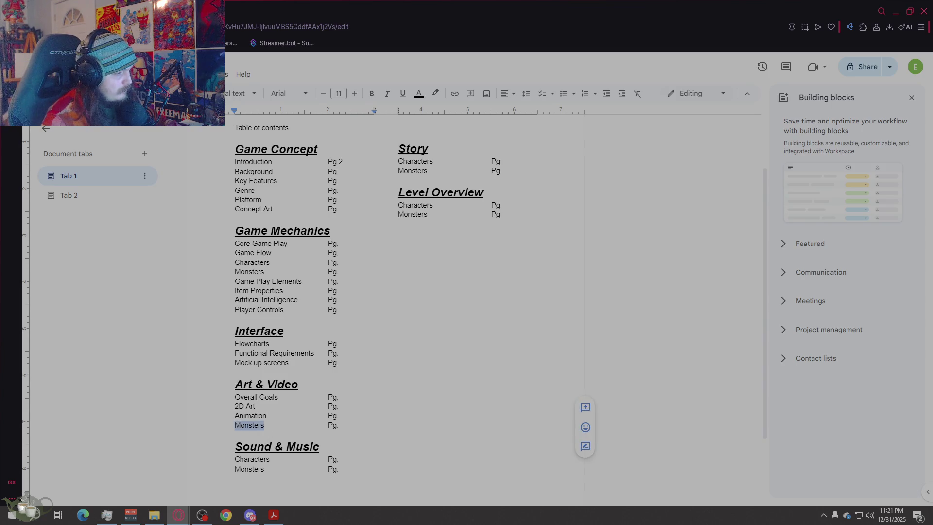
{"action": "type", "text": "Cinematicvs"}
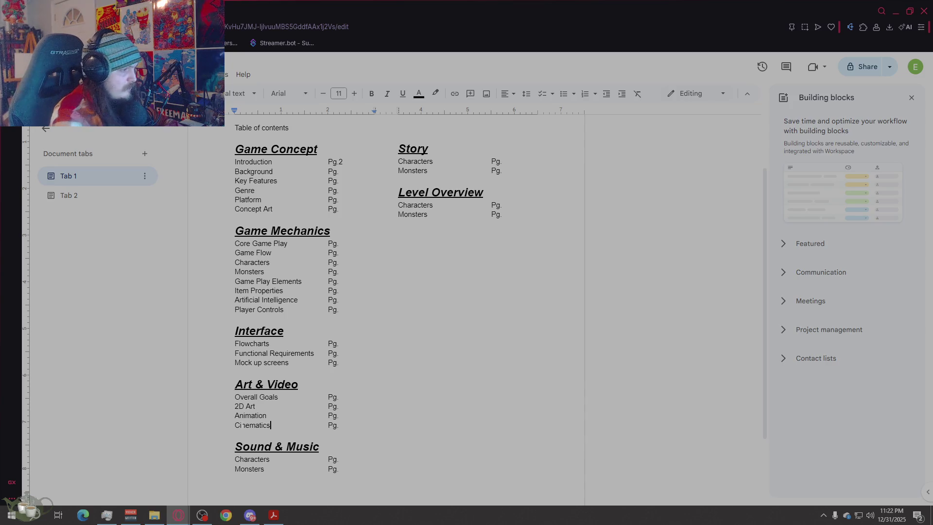
Step: Move down to the Sound & Music entries and select the first one for replacement
{"action": "left_click", "coordinate": [398, 215]}
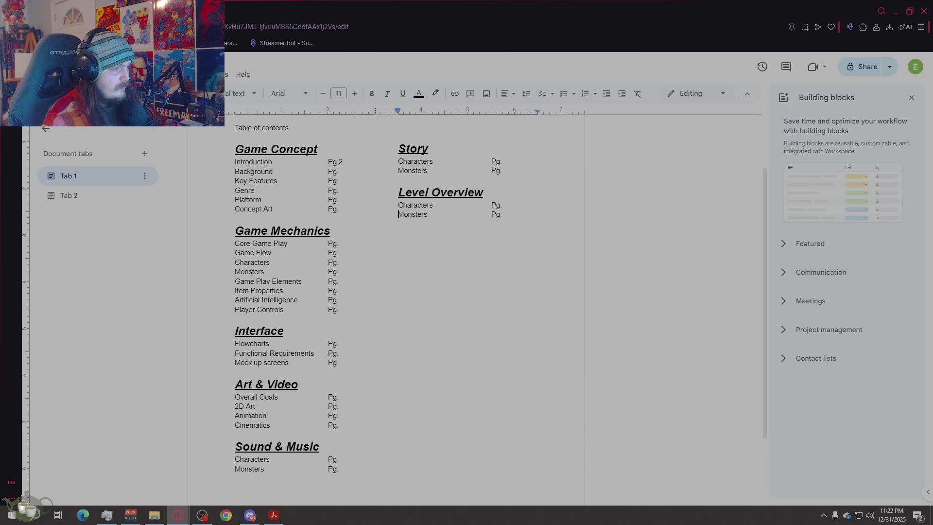
{"action": "left_click", "coordinate": [265, 469]}
{"action": "left_click_drag", "start_coordinate": [271, 460], "coordinate": [235, 459]}
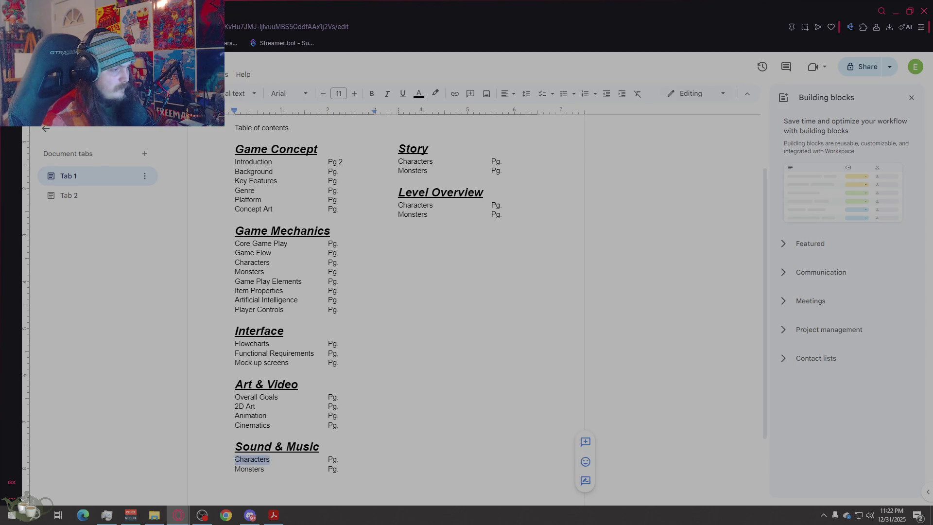
{"action": "type", "text": "Overall Goal"}
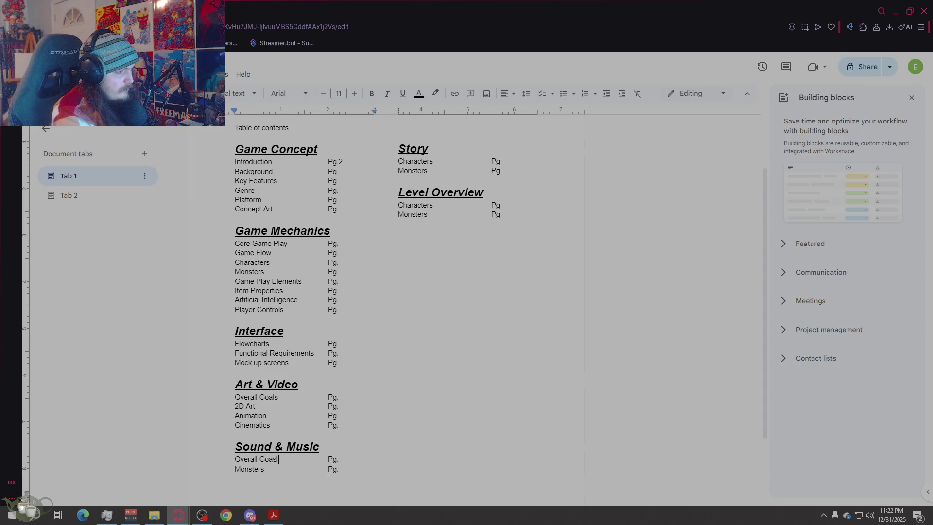
{"action": "type", "text": "s"}
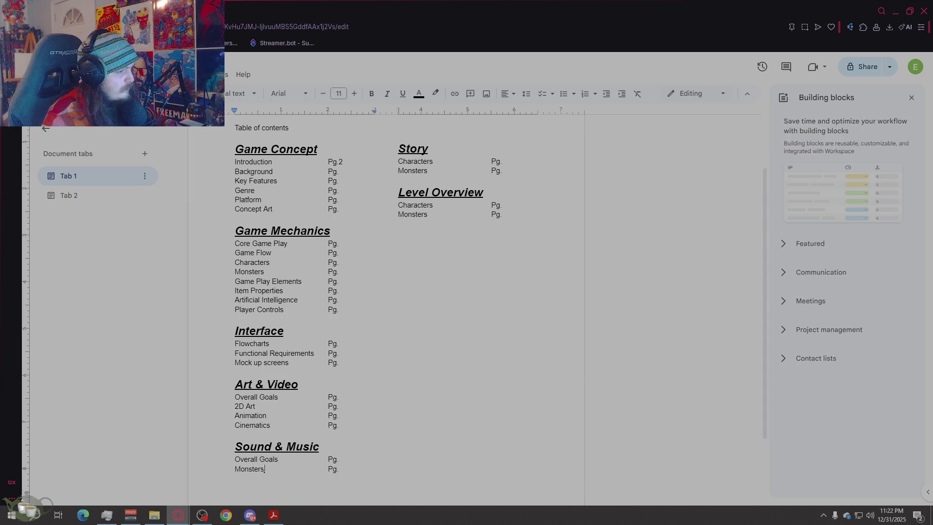
Step: Retitle Monsters under Sound & Music as Sound Effects & Music with Pg. on the same line
{"action": "left_click_drag", "start_coordinate": [265, 469], "coordinate": [235, 469]}
{"action": "type", "text": "Sound Effects & Music"}
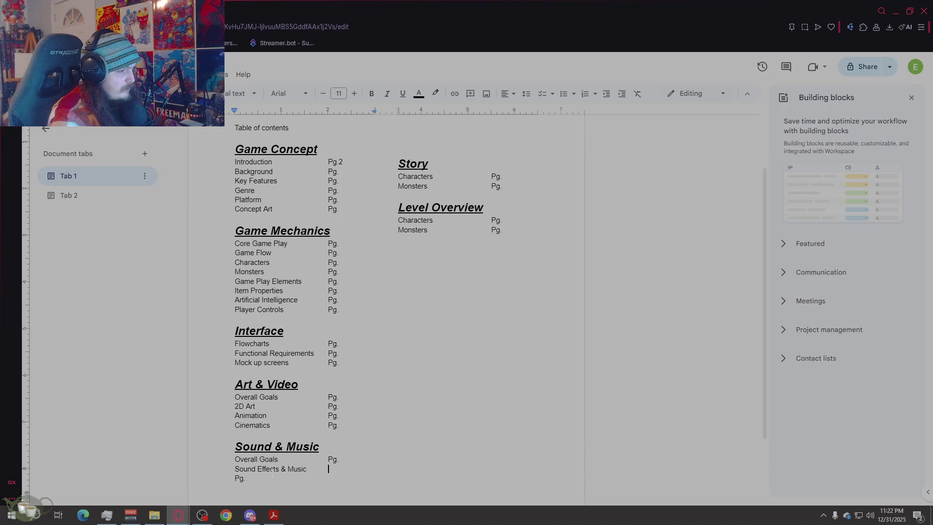
{"action": "key", "text": "Delete"}
{"action": "key", "text": "BackSpace"}
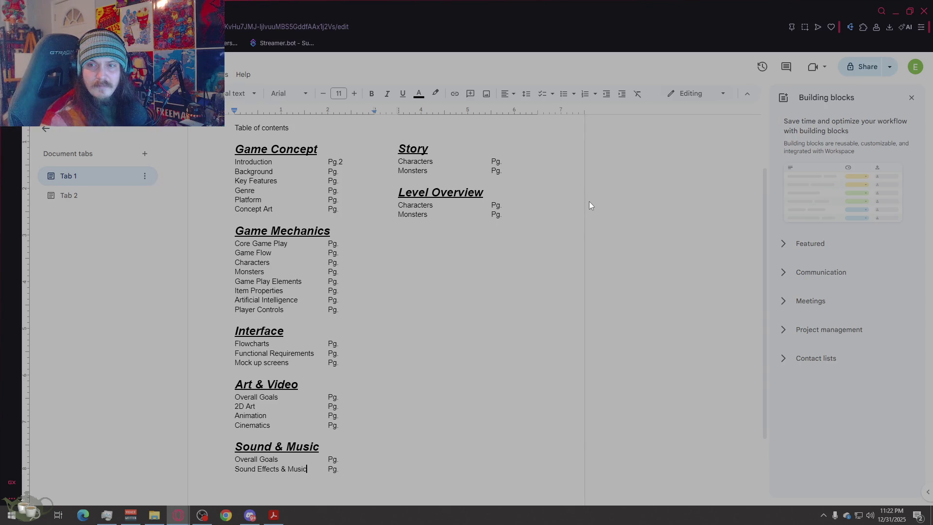
Step: Make Story list only Story Overview with Pg., removing the second entry line
{"action": "double_click", "coordinate": [414, 161]}
{"action": "type", "text": "Story Overview"}
{"action": "key", "text": "Tab"}
{"action": "key", "text": "BackSpace"}
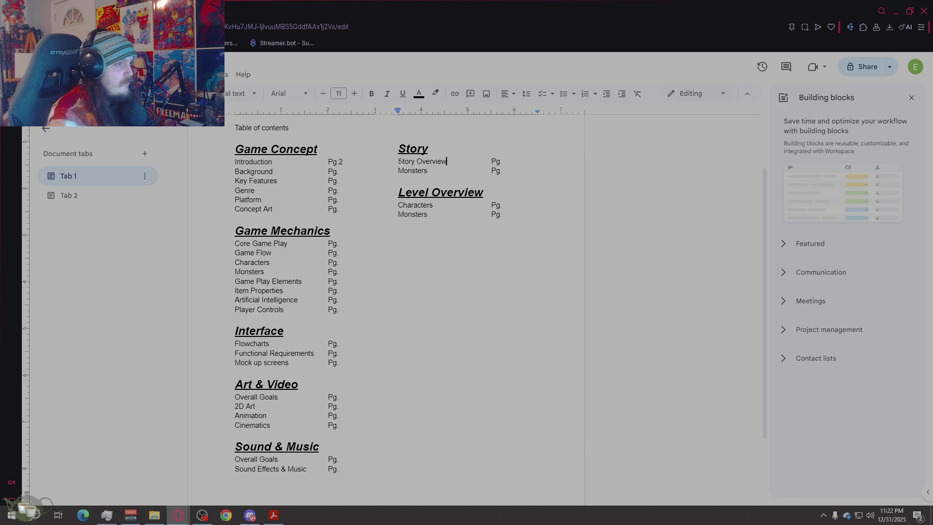
{"action": "key", "text": "Down"}
{"action": "key", "text": "shift+Left"}
{"action": "key", "text": "shift+Left"}
{"action": "key", "text": "shift+Left"}
{"action": "key", "text": "shift+Left"}
{"action": "key", "text": "shift+Left"}
{"action": "key", "text": "shift+Left"}
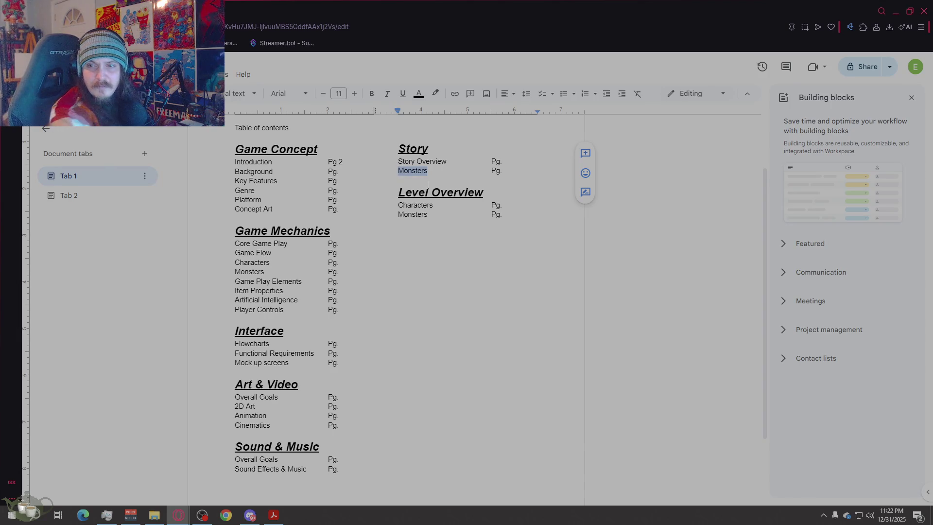
{"action": "type", "text": "Multiple ending"}
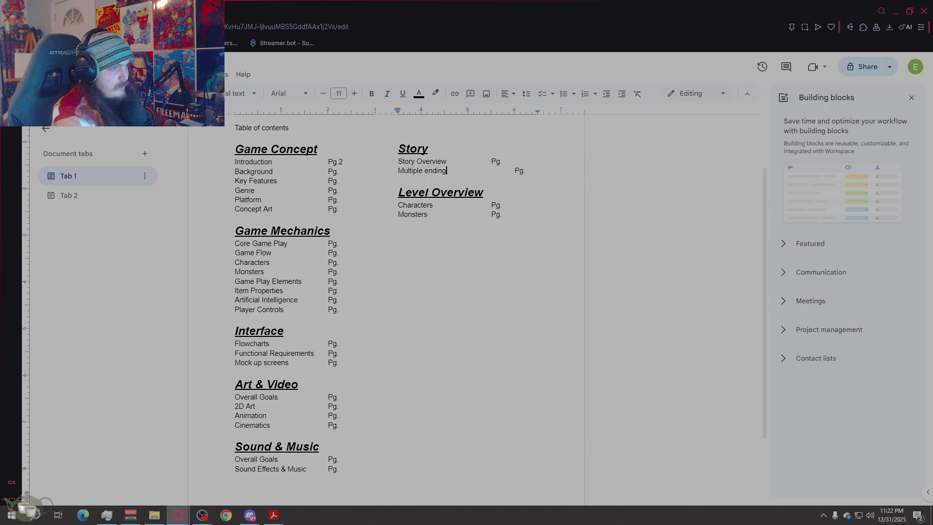
{"action": "key", "text": "BackSpace"}
{"action": "key", "text": "BackSpace"}
{"action": "key", "text": "BackSpace"}
{"action": "key", "text": "BackSpace"}
{"action": "key", "text": "BackSpace"}
{"action": "key", "text": "BackSpace"}
{"action": "key", "text": "BackSpace"}
{"action": "key", "text": "BackSpace"}
{"action": "key", "text": "BackSpace"}
{"action": "key", "text": "BackSpace"}
{"action": "key", "text": "BackSpace"}
{"action": "key", "text": "BackSpace"}
{"action": "key", "text": "BackSpace"}
{"action": "key", "text": "BackSpace"}
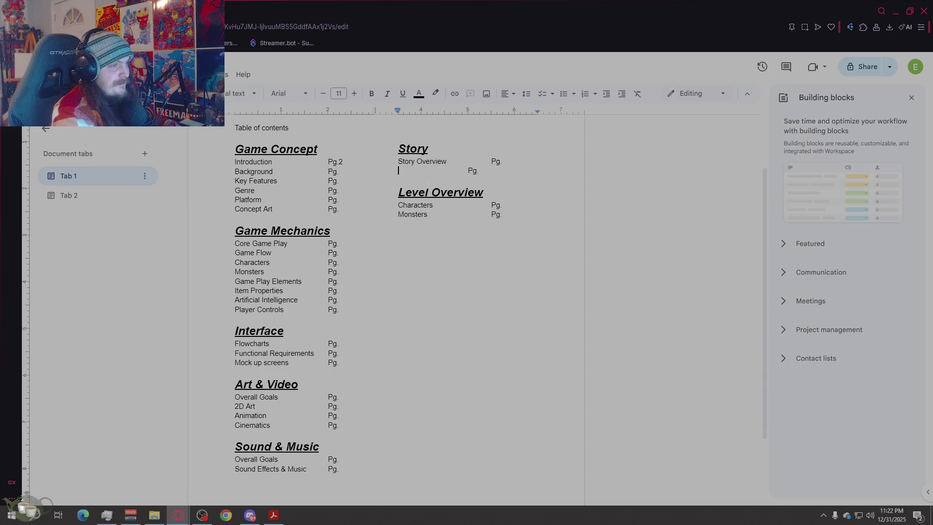
{"action": "key", "text": "shift+End"}
{"action": "key", "text": "BackSpace"}
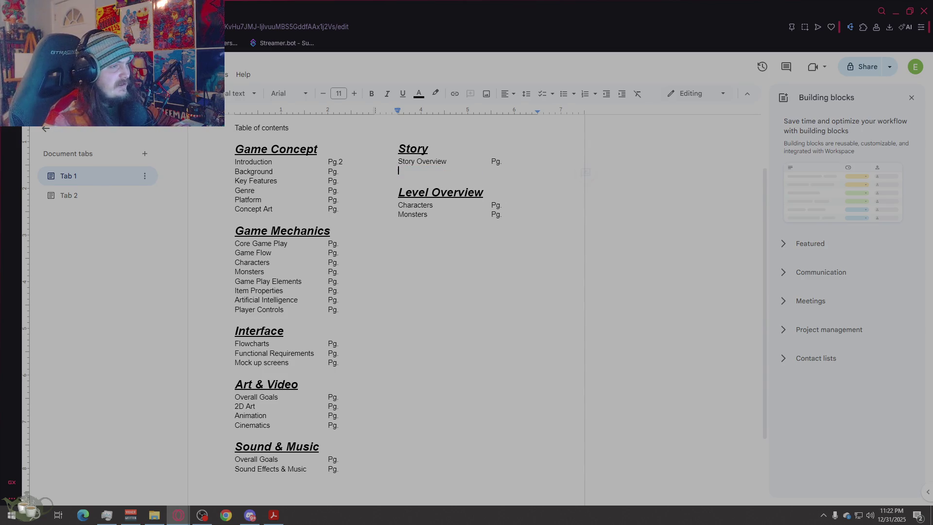
{"action": "key", "text": "BackSpace"}
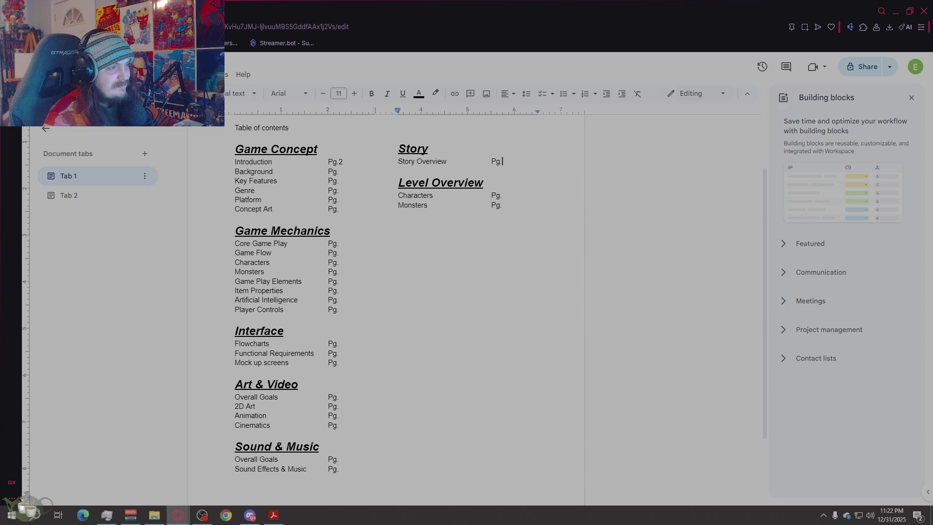
Step: Retitle Level Overview's entries as Location Overviews and Services with Pg. aligned
{"action": "double_click", "coordinate": [415, 195]}
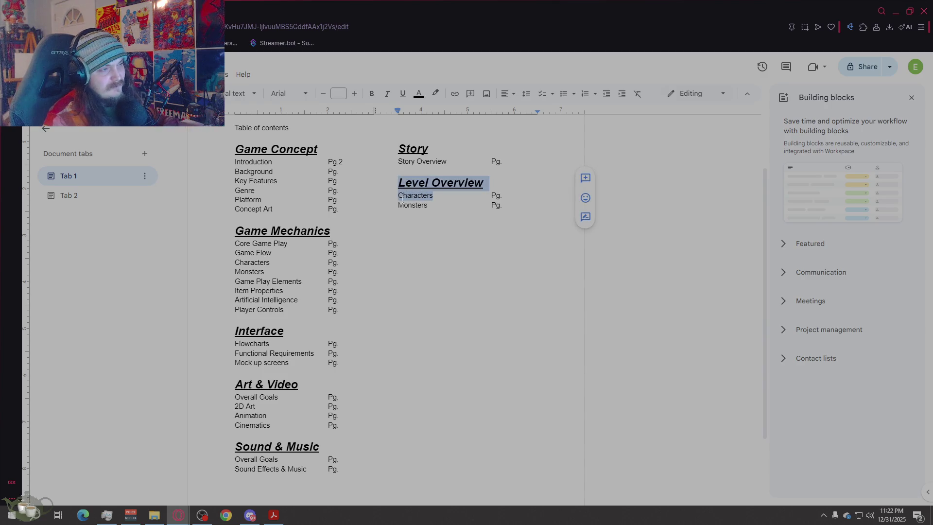
{"action": "left_click", "coordinate": [402, 195]}
{"action": "left_click_drag", "start_coordinate": [433, 196], "coordinate": [398, 196]}
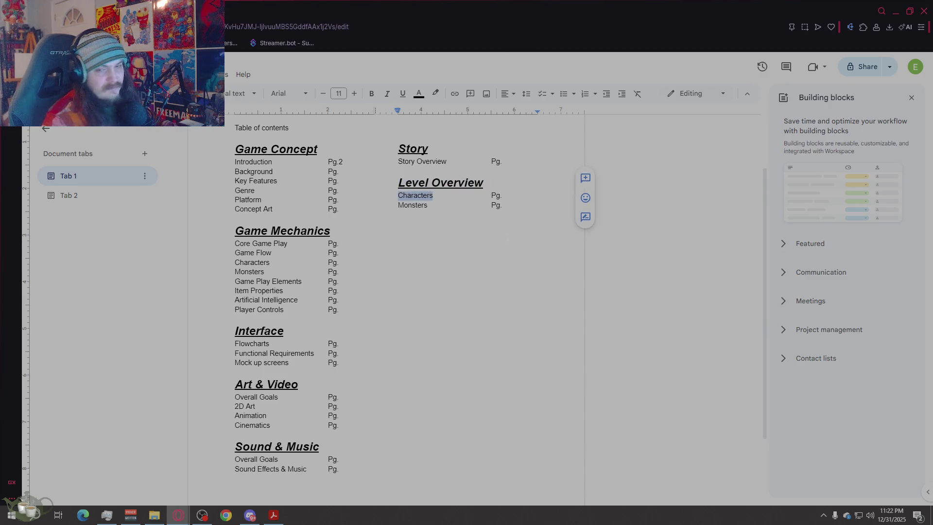
{"action": "type", "text": "Location "}
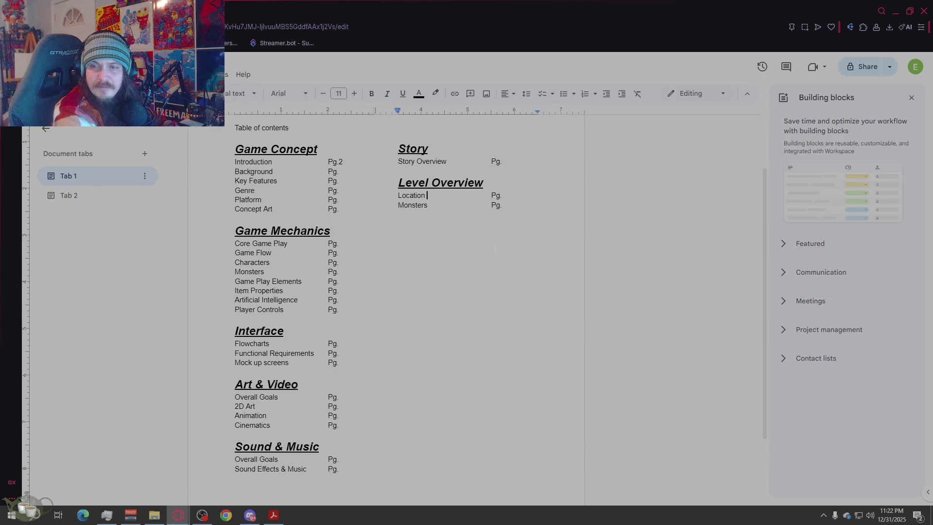
{"action": "type", "text": "Overviews"}
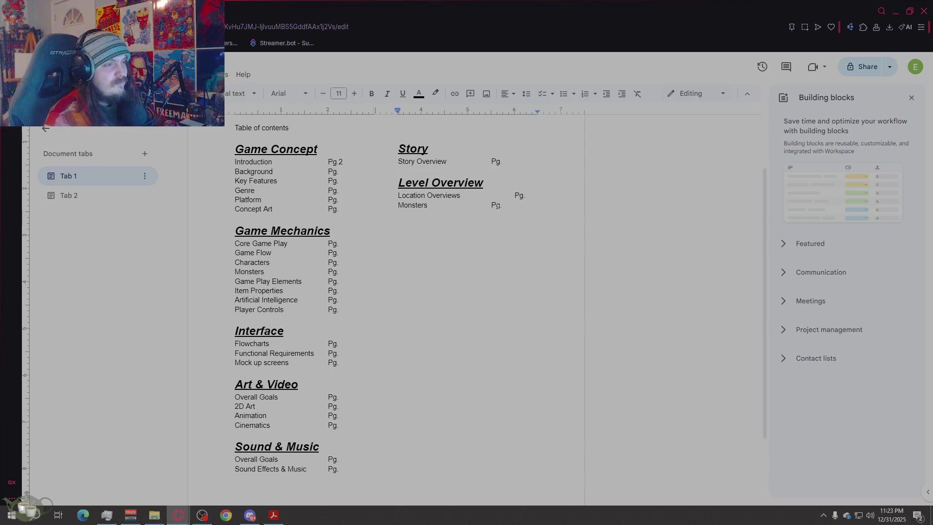
{"action": "key", "text": "Delete"}
{"action": "key", "text": "Down"}
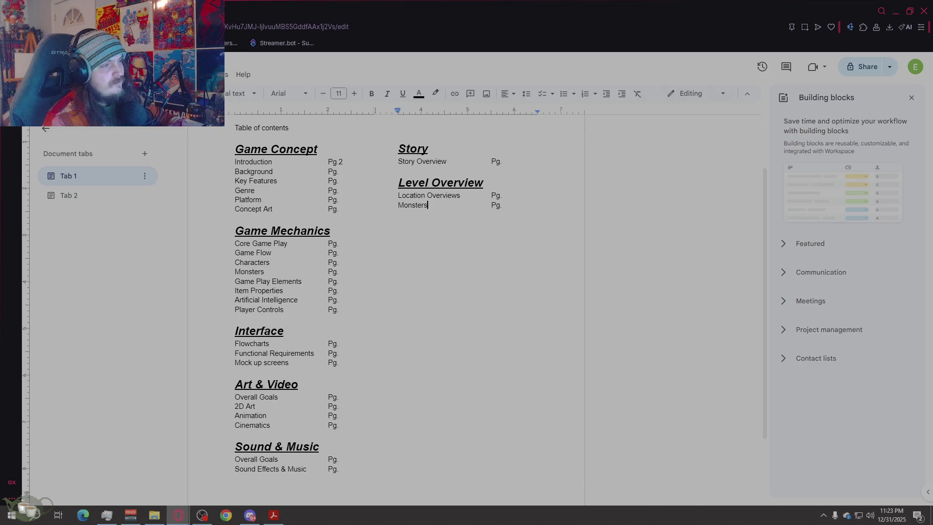
{"action": "key", "text": "ctrl+shift+Left"}
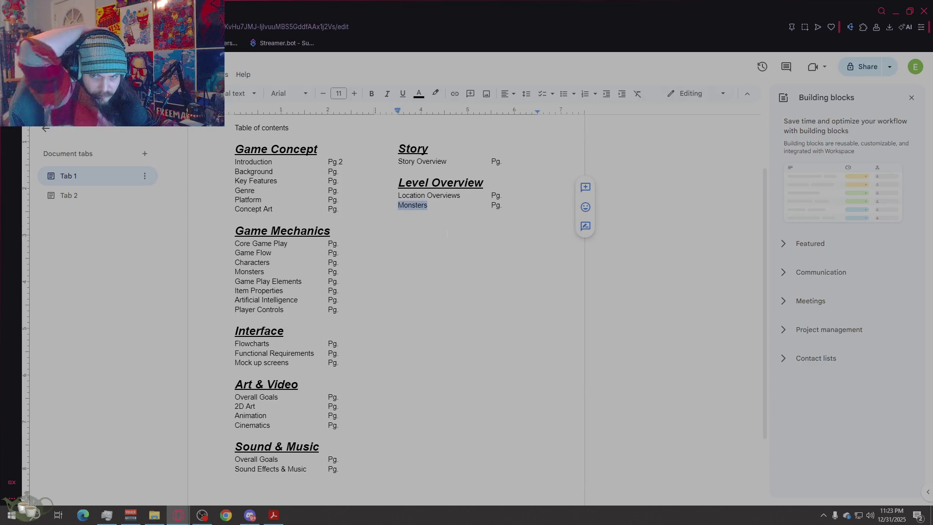
{"action": "type", "text": "Services"}
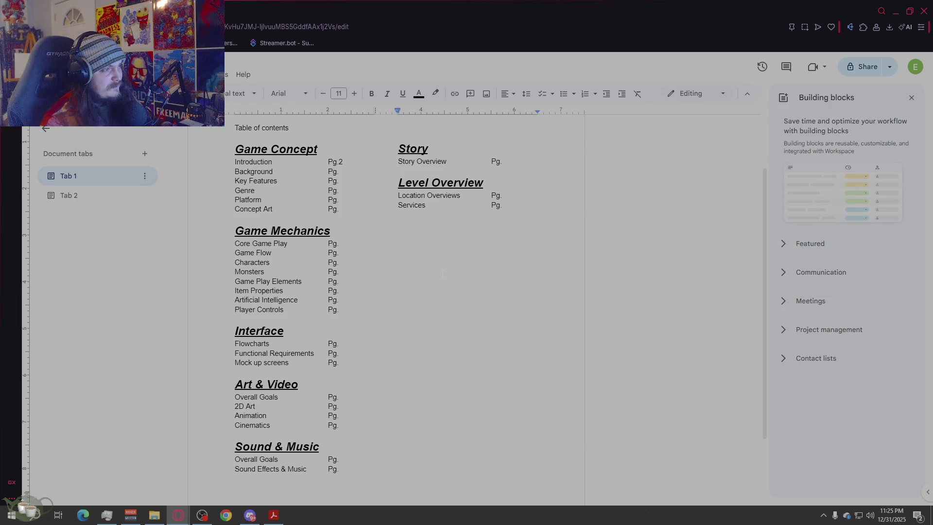
{"action": "scroll", "coordinate": [386, 293], "scroll_direction": "down", "scroll_amount": 2}
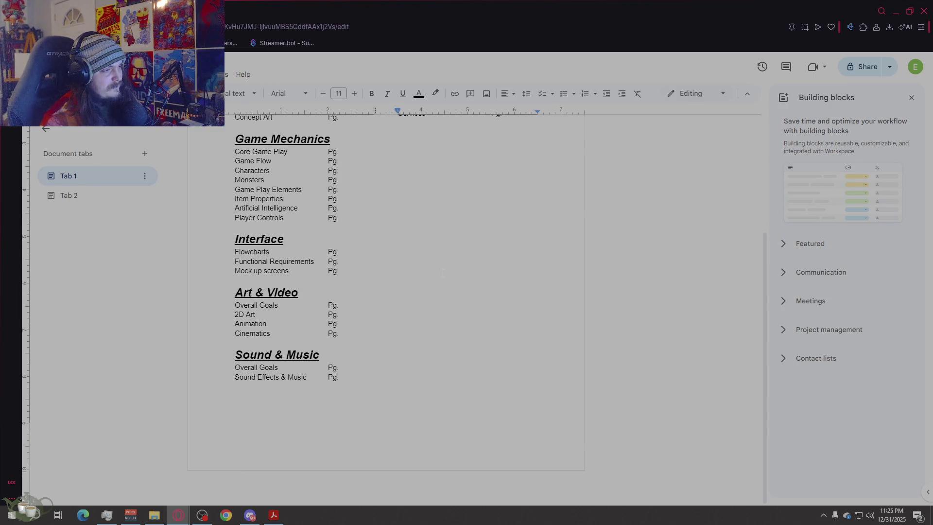
Step: Switch to the empty Tab 2 of the document
{"action": "left_click", "coordinate": [69, 196]}
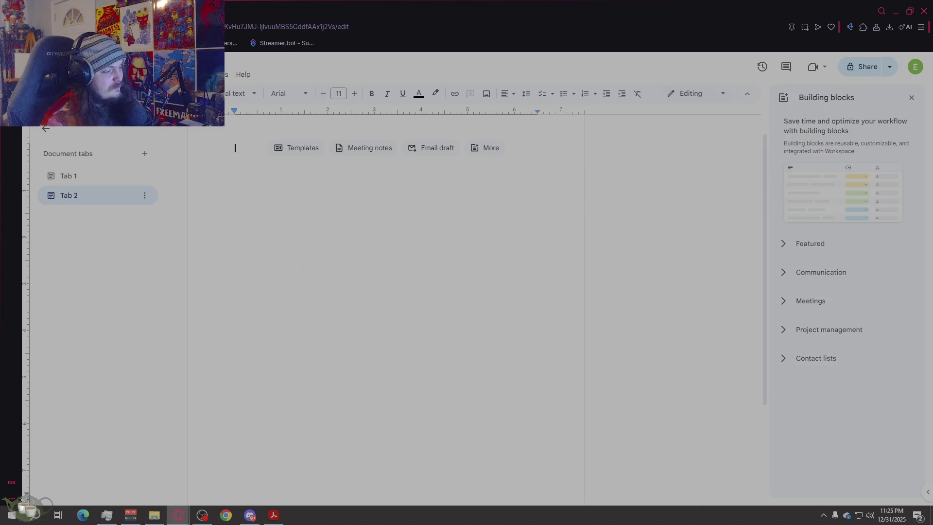
{"action": "scroll", "coordinate": [394, 291], "scroll_direction": "up", "scroll_amount": 1}
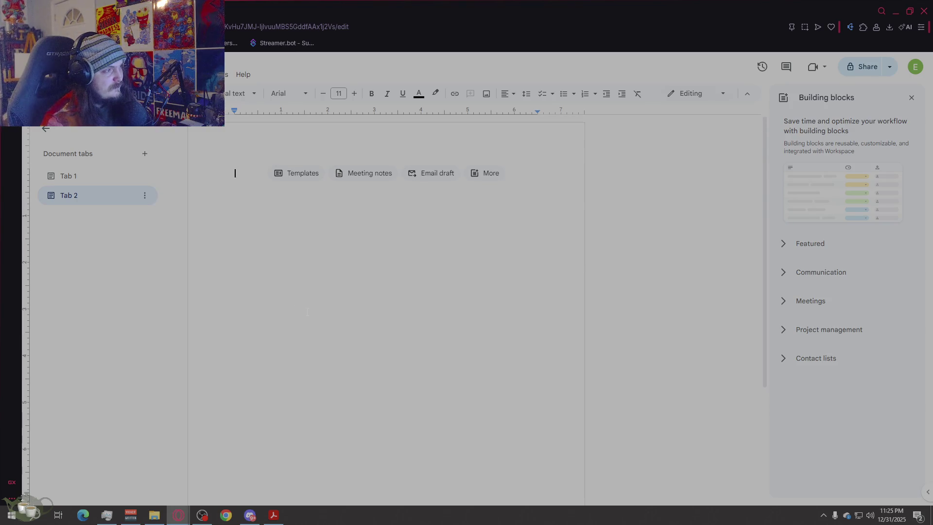
{"action": "type", "text": "Introduction"}
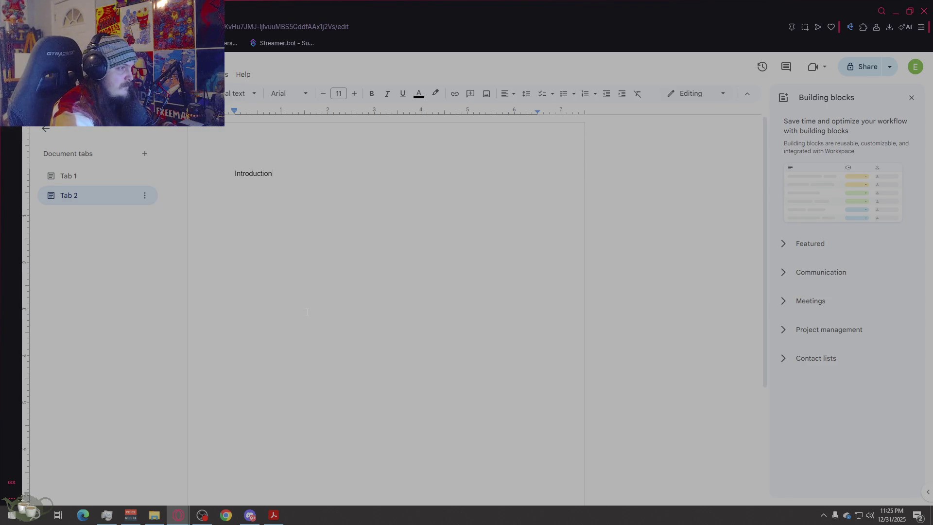
Step: Format the Introduction heading as bold, italic, underlined at 18 pt
{"action": "left_click_drag", "start_coordinate": [273, 174], "coordinate": [213, 168]}
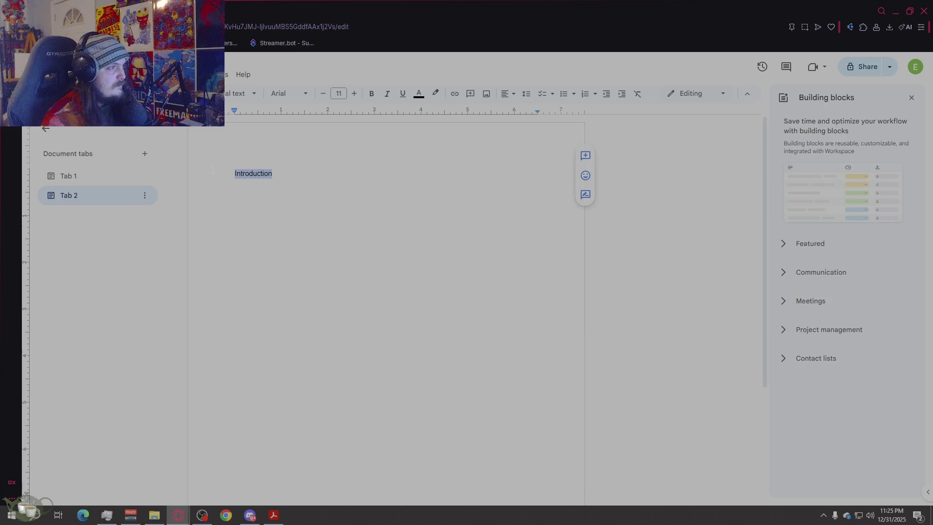
{"action": "left_click", "coordinate": [403, 96]}
{"action": "left_click", "coordinate": [373, 94]}
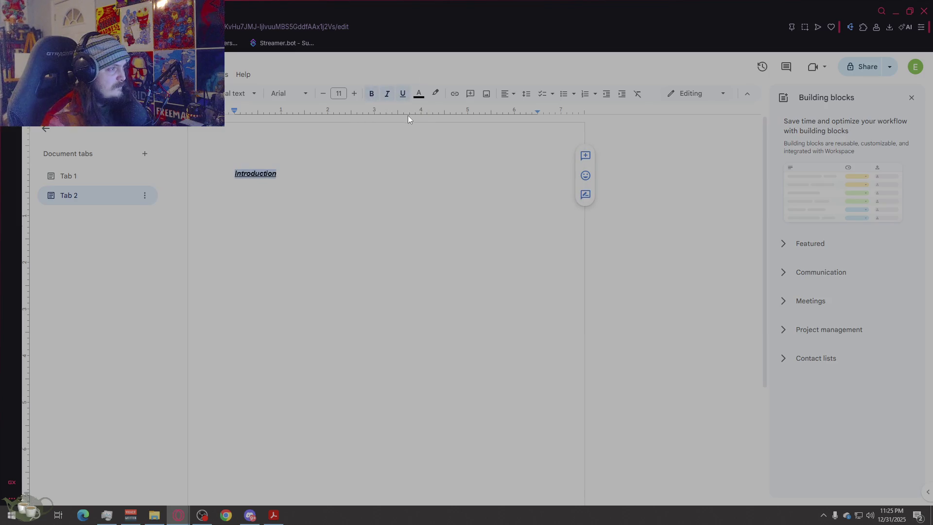
{"action": "left_click", "coordinate": [355, 94]}
{"action": "double_click", "coordinate": [354, 94]}
{"action": "triple_click", "coordinate": [354, 94]}
{"action": "left_click", "coordinate": [355, 94]}
Step: Start a new line beneath the heading at size 11
{"action": "left_click", "coordinate": [385, 190]}
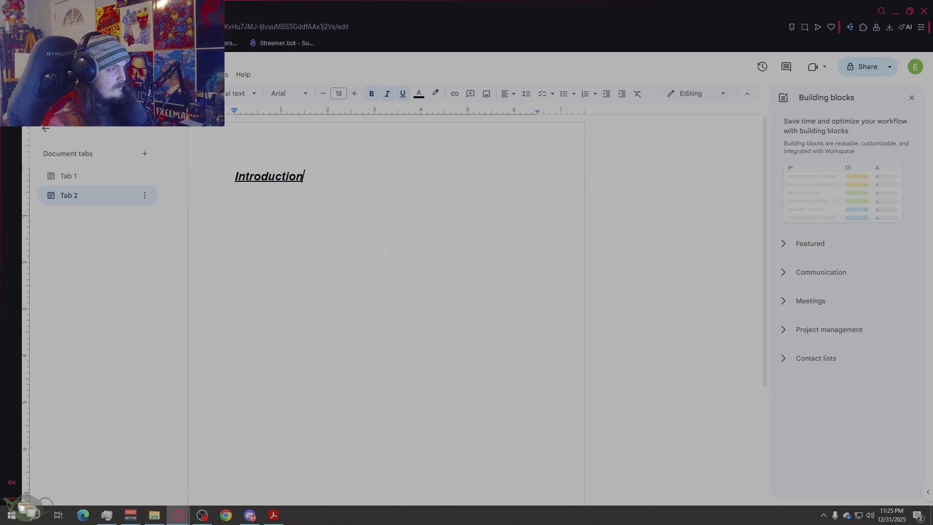
{"action": "key", "text": "Return"}
{"action": "left_click", "coordinate": [323, 93]}
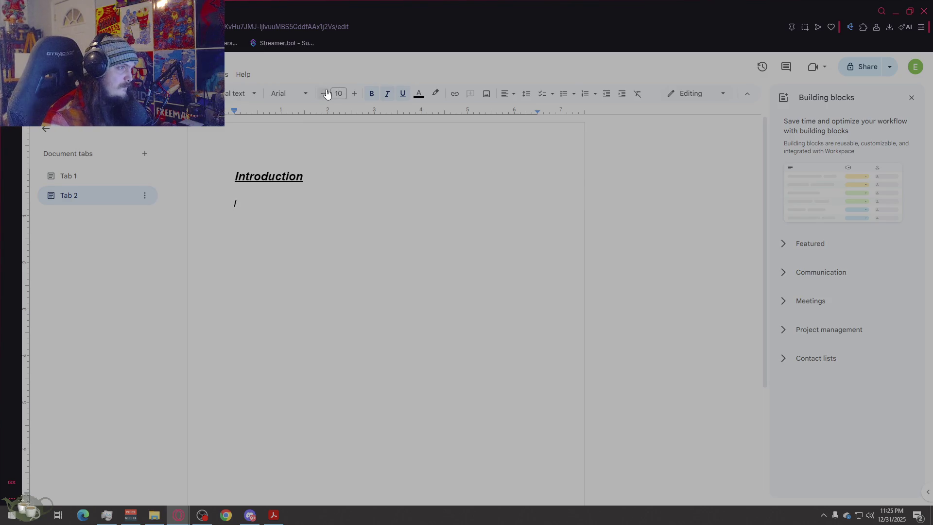
{"action": "left_click", "coordinate": [354, 94]}
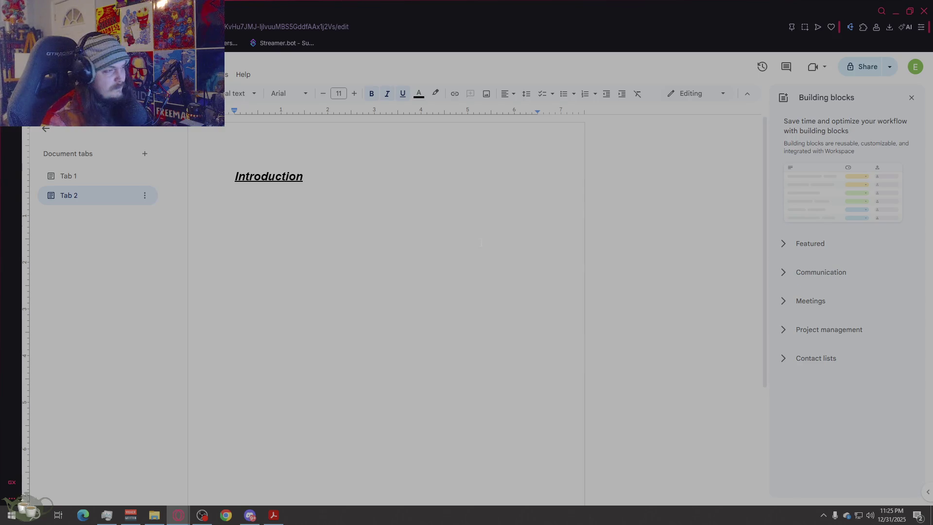
{"action": "type", "text": "A"}
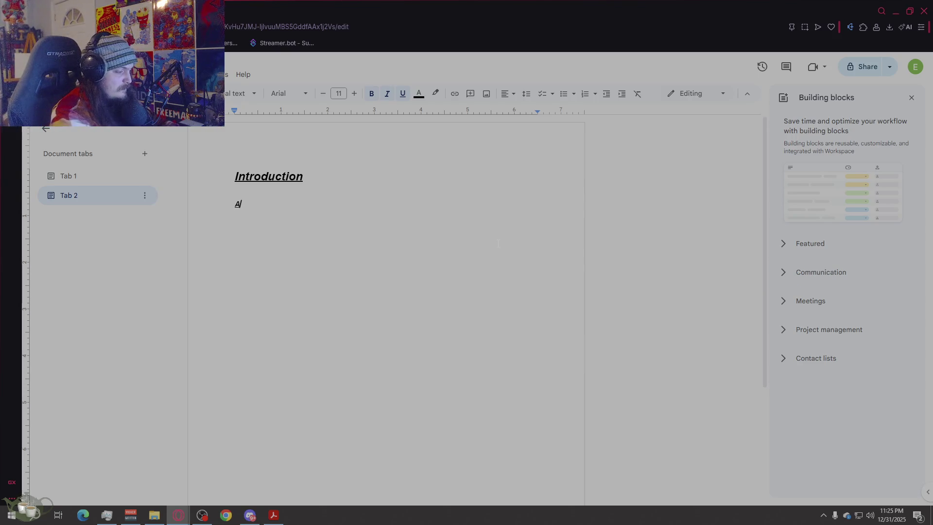
{"action": "type", "text": " 2d"}
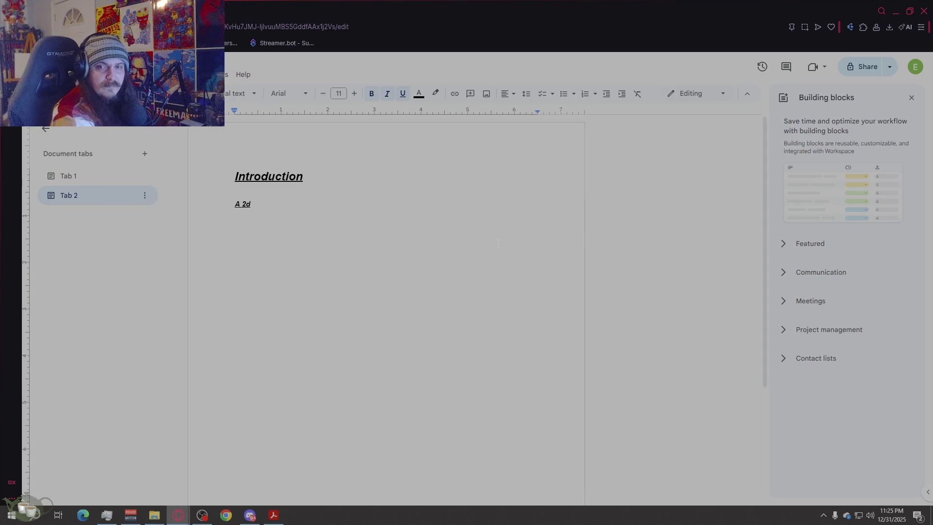
{"action": "type", "text": " monster raising and breeding"}
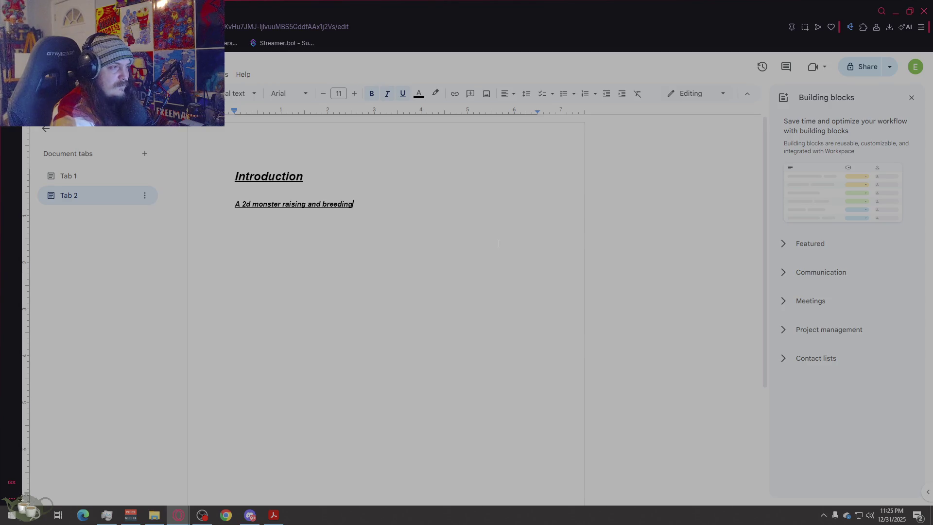
Step: Write 'A 2d monster raising and breeding' game opening as plain unformatted text
{"action": "left_click_drag", "start_coordinate": [354, 205], "coordinate": [236, 207]}
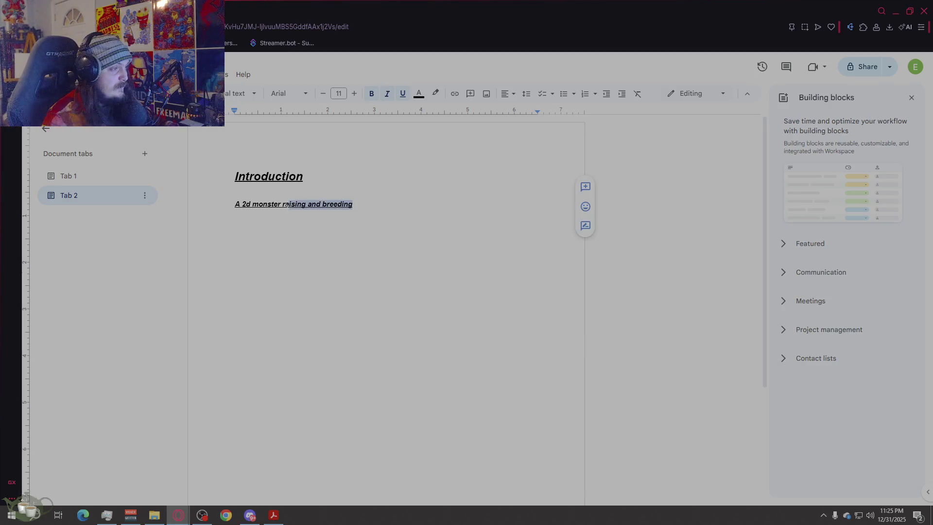
{"action": "left_click", "coordinate": [386, 93]}
{"action": "left_click", "coordinate": [402, 94]}
{"action": "left_click", "coordinate": [371, 93]}
{"action": "key", "text": "Right"}
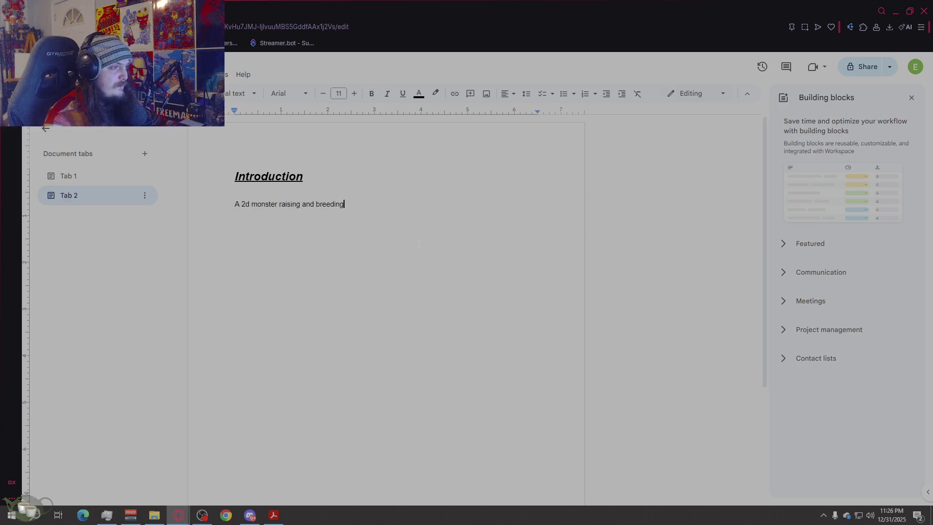
{"action": "type", "text": " game inspired by "}
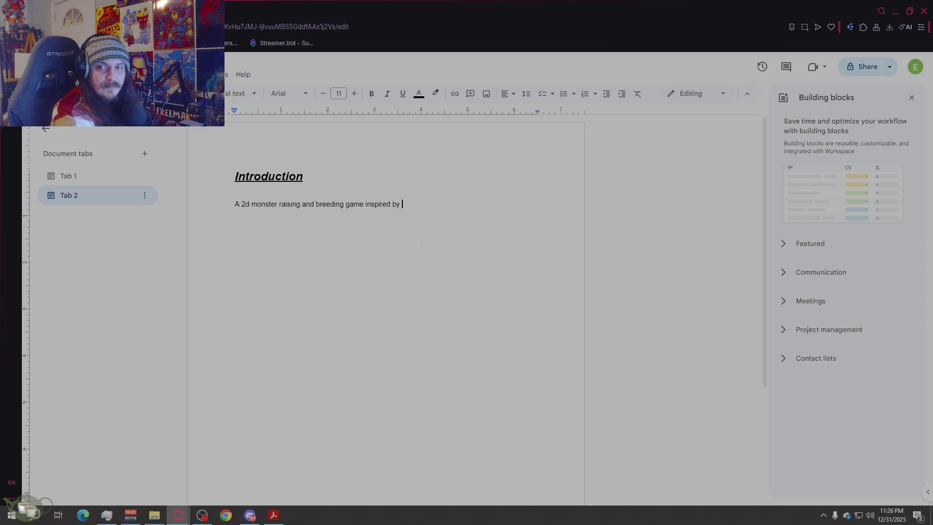
{"action": "type", "text": "mo"}
{"action": "key", "text": "BackSpace"}
{"action": "key", "text": "BackSpace"}
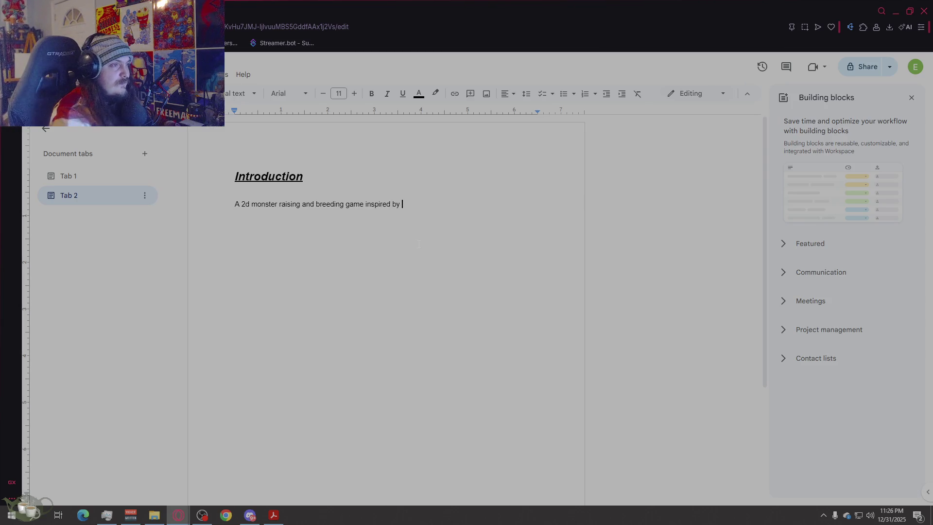
Step: Continue the sentence naming Monster Rancher in italics as the inspiration, fixing typos
{"action": "left_click", "coordinate": [388, 93]}
{"action": "type", "text": "Monster Rancher"}
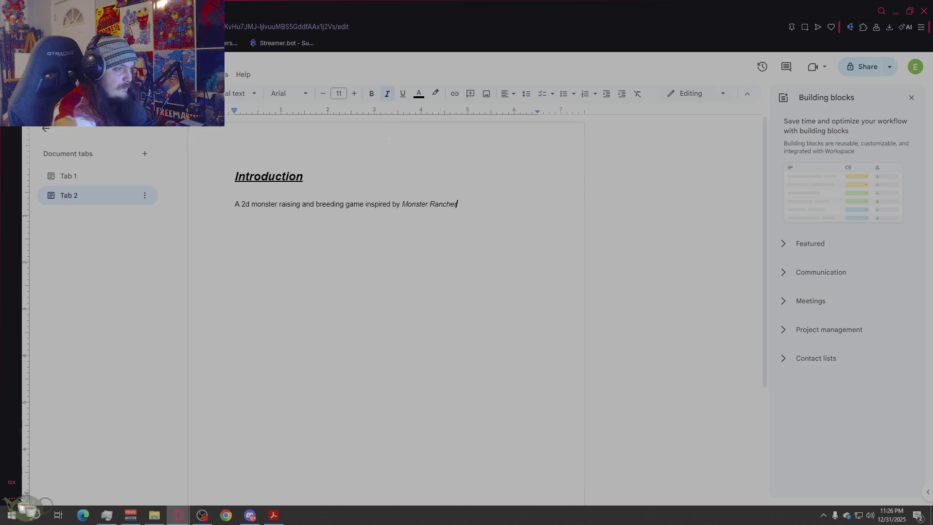
{"action": "left_click", "coordinate": [388, 94]}
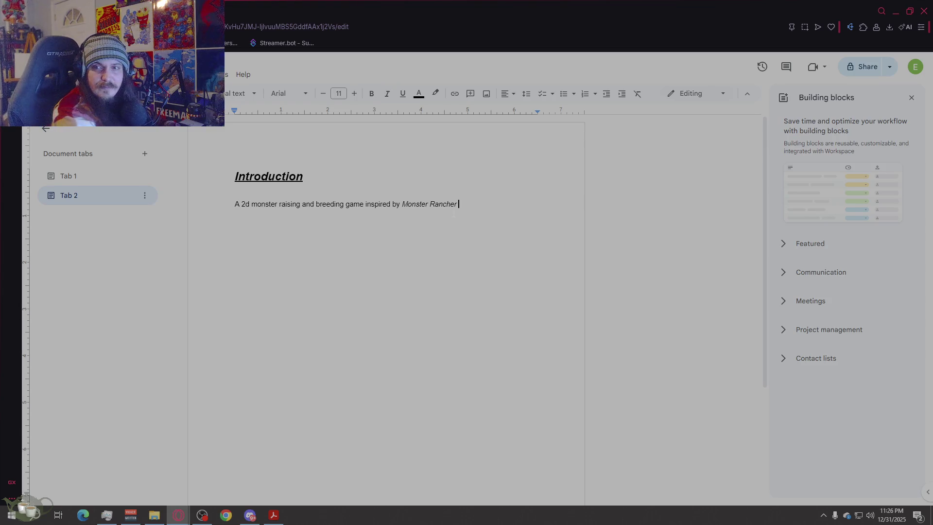
{"action": "type", "text": ", Focuse"}
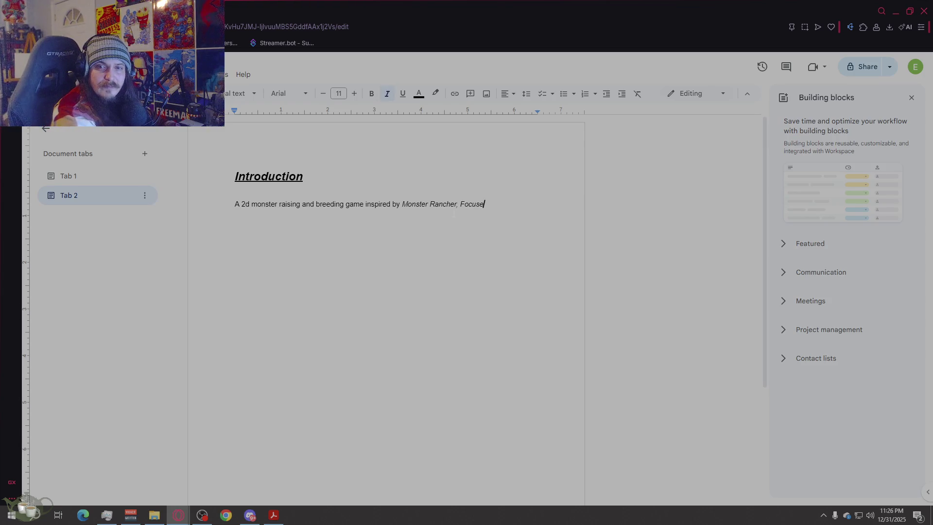
{"action": "type", "text": "d on exper"}
{"action": "type", "text": "erimental"}
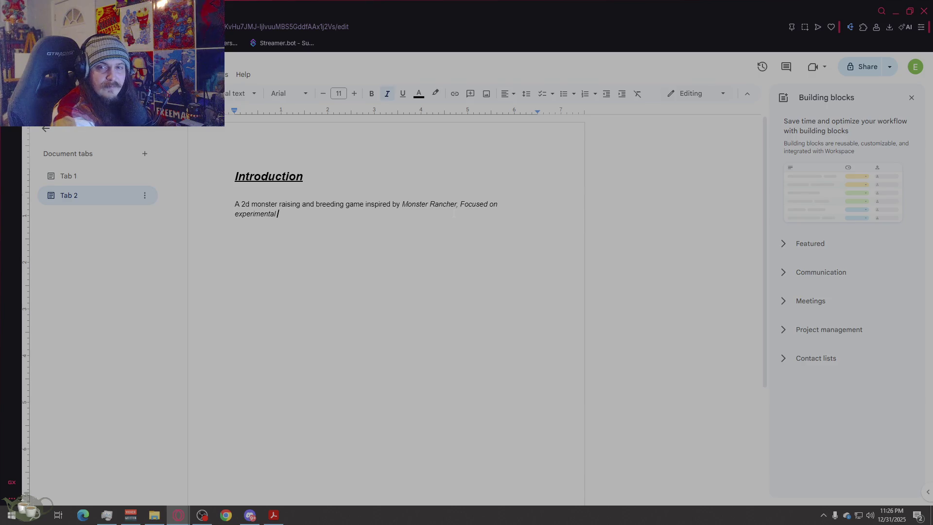
{"action": "key", "text": "BackSpace"}
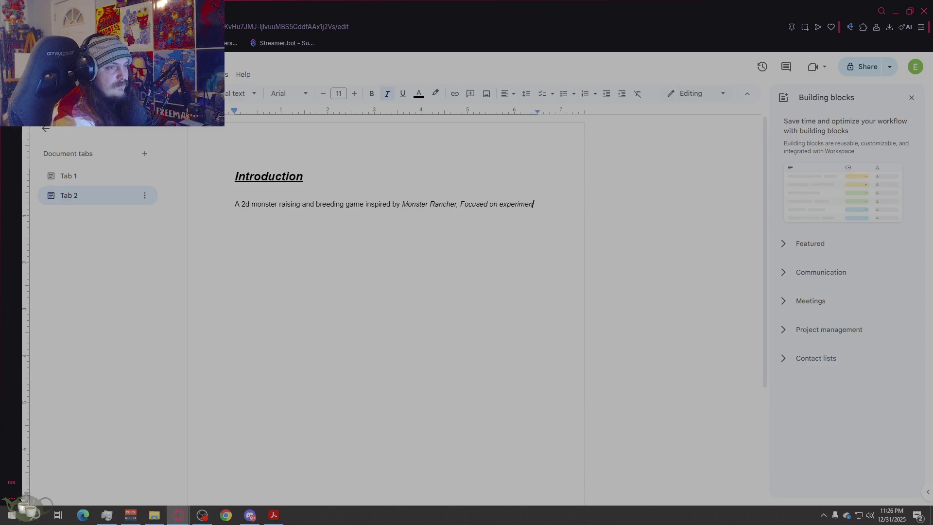
{"action": "type", "text": "tail"}
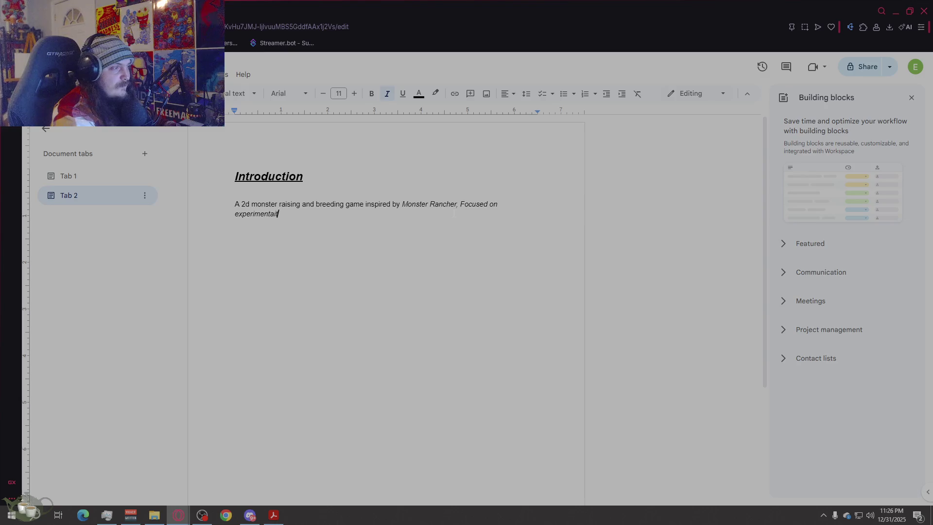
{"action": "type", "text": "tion, and"}
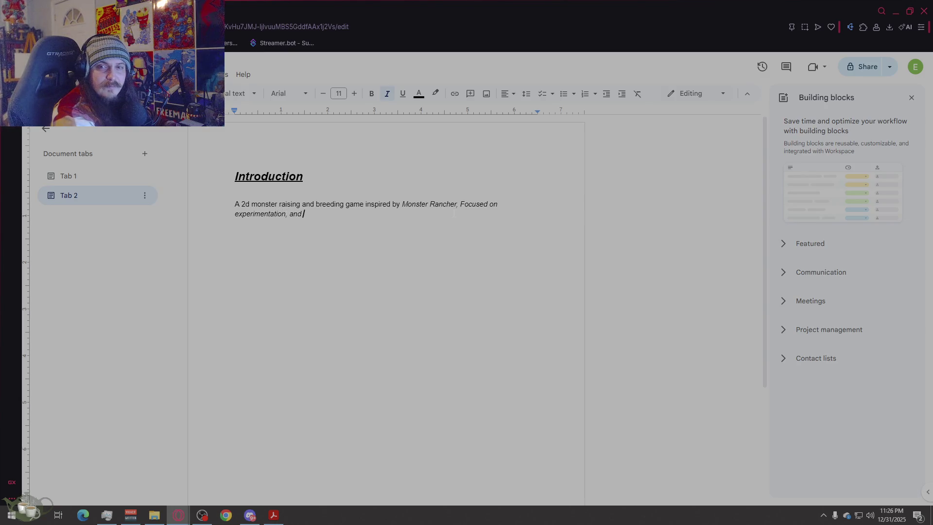
{"action": "key", "text": "BackSpace"}
{"action": "key", "text": "BackSpace"}
{"action": "type", "text": "discovery"}
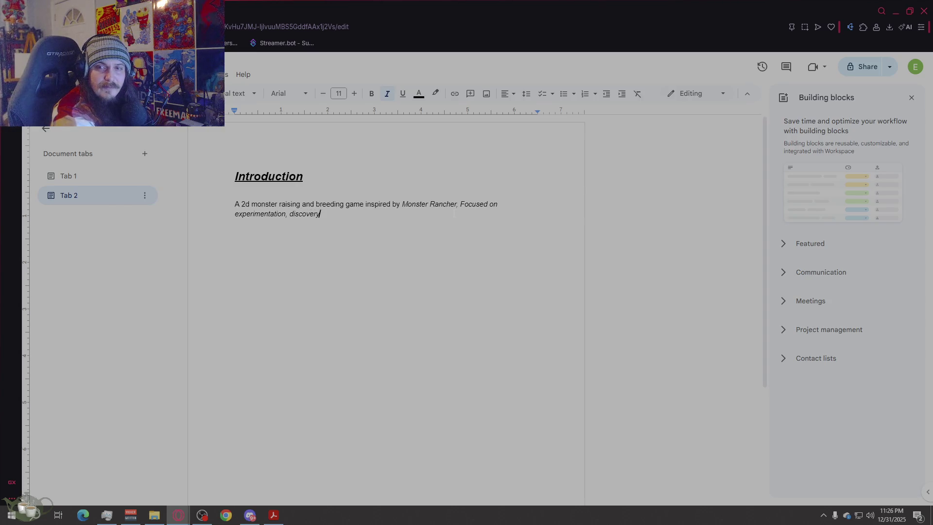
{"action": "type", "text": ", and system"}
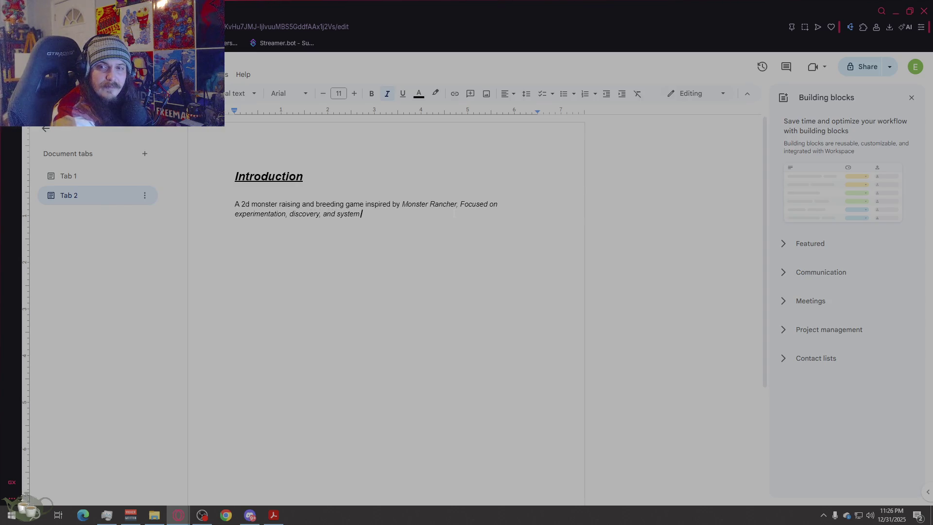
{"action": "type", "text": " driven depth"}
{"action": "type", "text": ". Players acquire monse"}
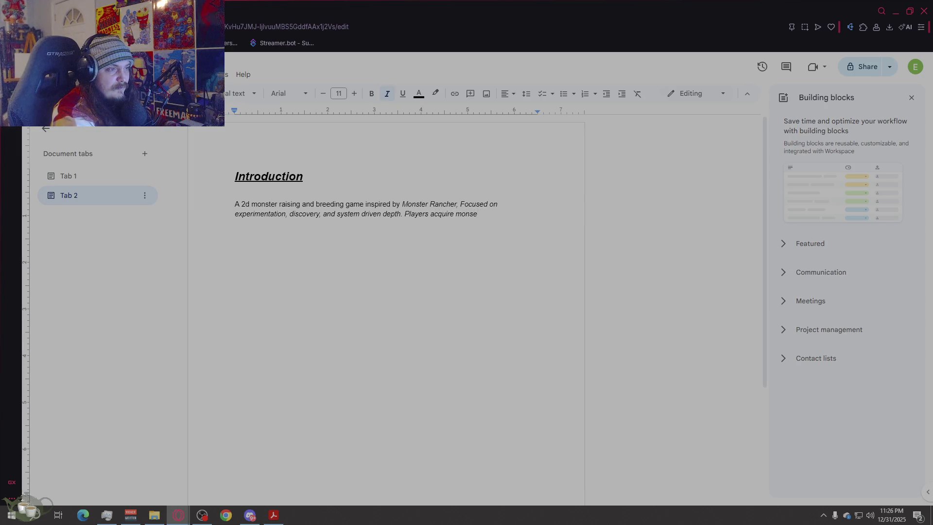
{"action": "type", "text": "rers either through "}
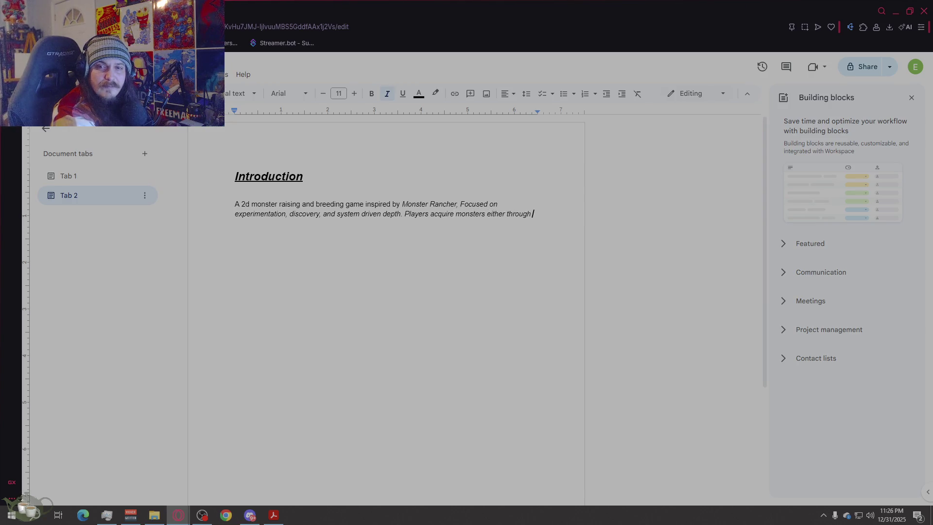
{"action": "type", "text": "determin"}
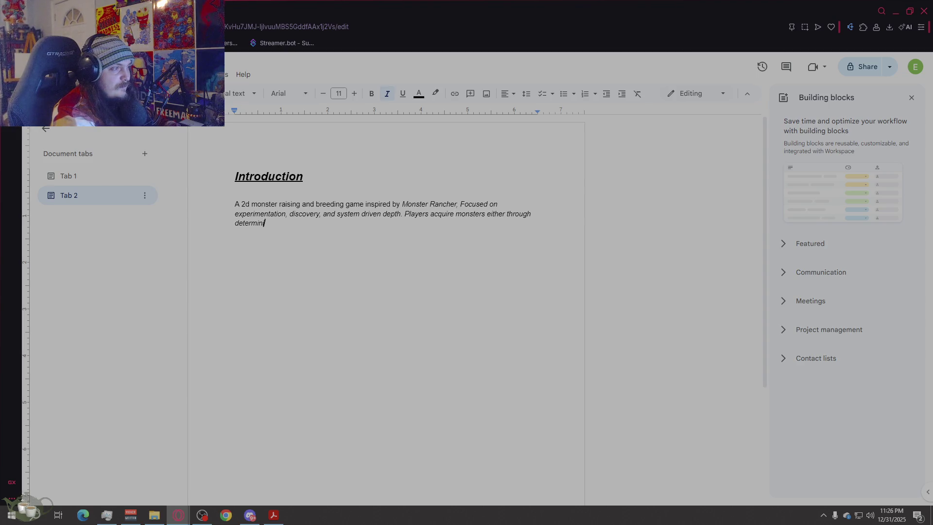
{"action": "type", "text": "istic"}
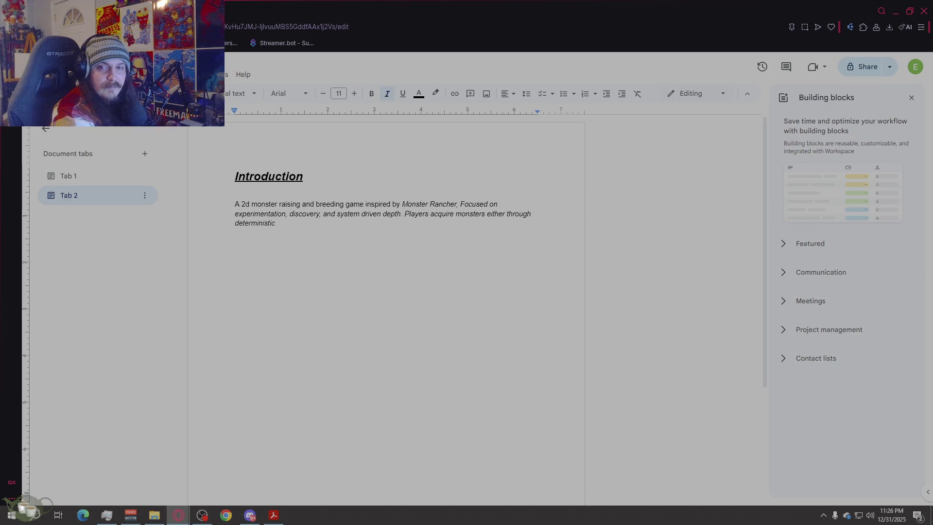
{"action": "type", "text": " geation"}
{"action": "type", "text": " ( S"}
{"action": "key", "text": "BackSpace"}
{"action": "key", "text": "BackSpace"}
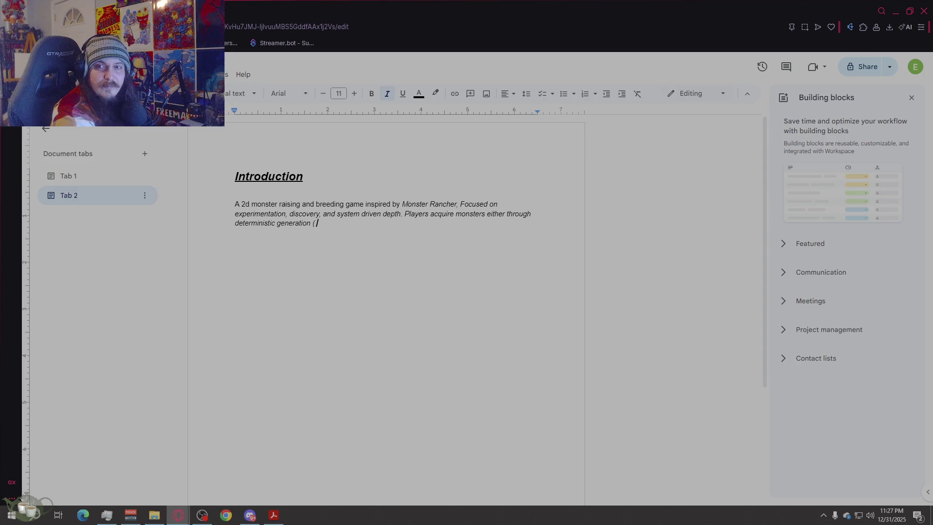
{"action": "type", "text": "U"}
{"action": "type", "text": "sing extern"}
{"action": "type", "text": "l files that create seeds"}
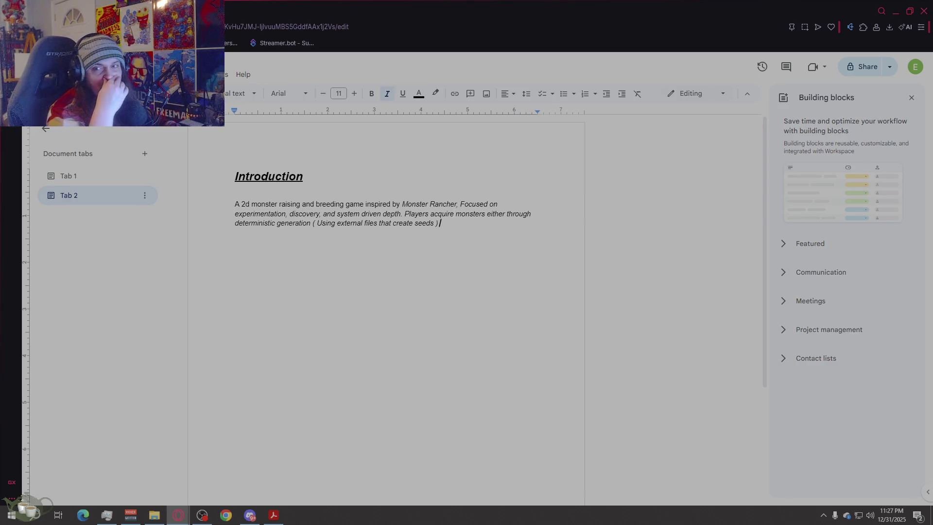
{"action": "type", "text": " or by breeding monst"}
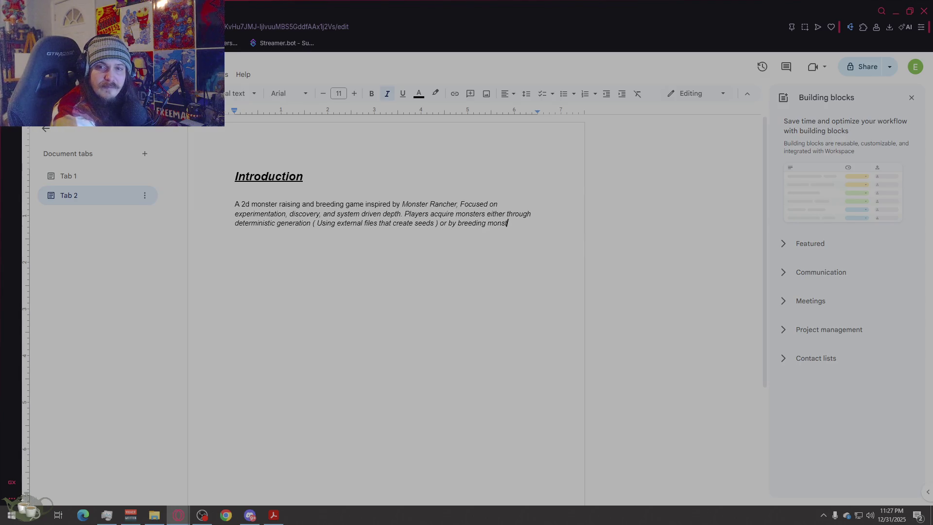
{"action": "type", "text": "ers together"}
{"action": "type", "text": " uncovering rar e"}
{"action": "type", "text": "e hy"}
{"action": "type", "text": "rids"}
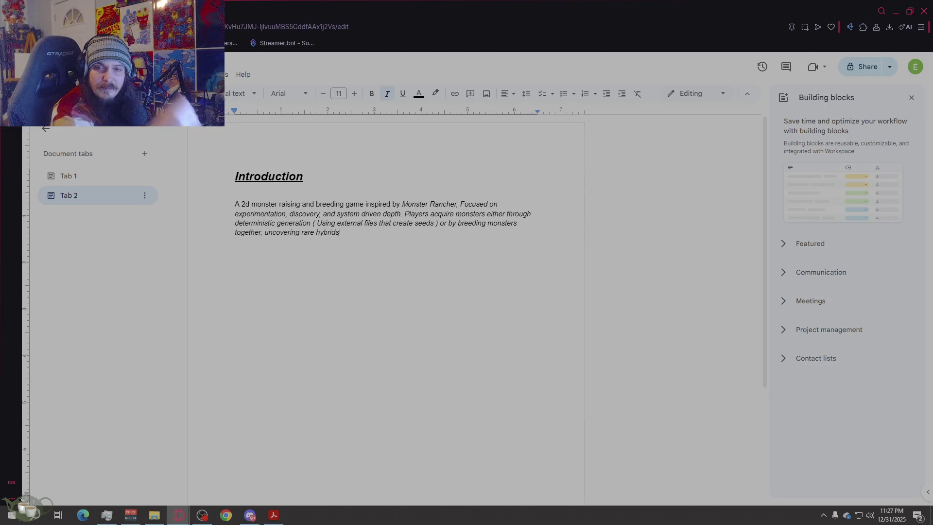
{"action": "type", "text": " and "}
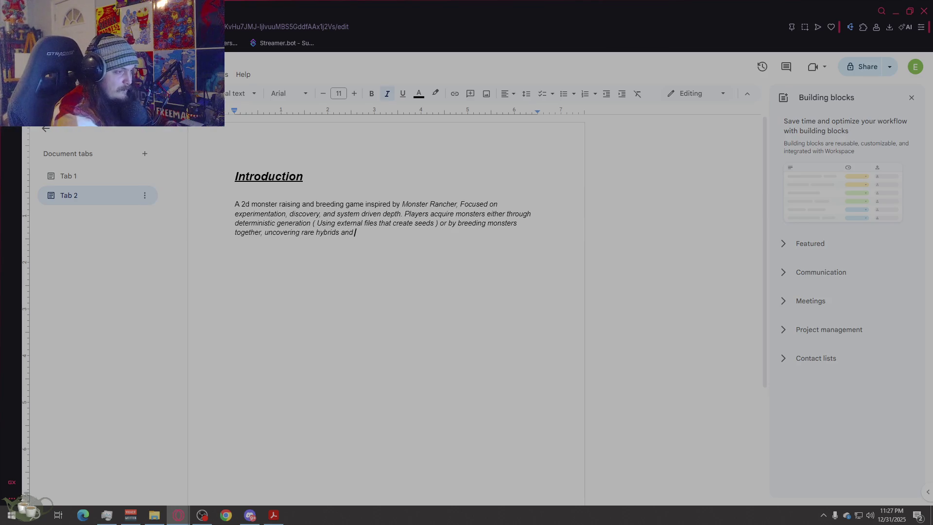
{"action": "type", "text": "cret monsters through intent"}
Step: Finish the seed-file generation and breeding sentence, then begin a second paragraph 'The game'
{"action": "key", "text": "BackSpace"}
{"action": "key", "text": "BackSpace"}
{"action": "type", "text": "nal or a"}
{"action": "type", "text": "ccidental"}
{"action": "type", "text": " combinations."}
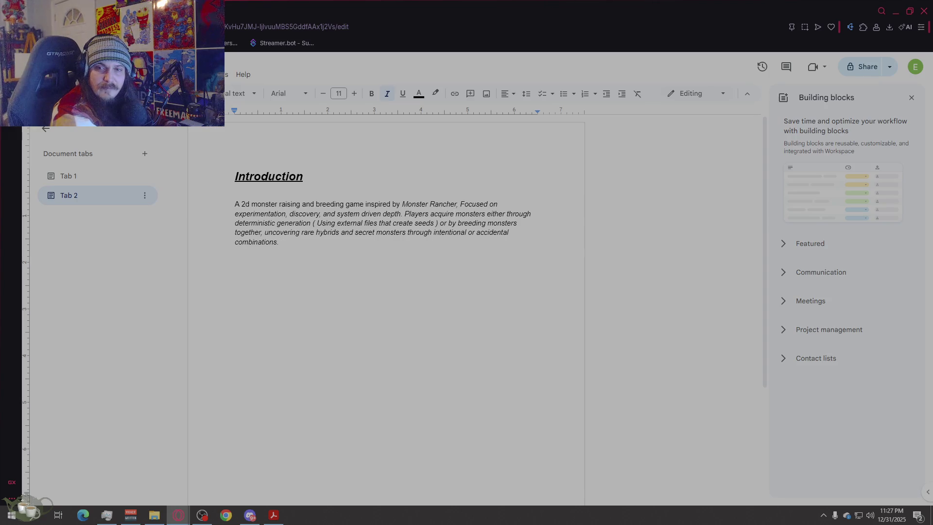
{"action": "key", "text": "Return"}
{"action": "key", "text": "Return"}
{"action": "type", "text": "The game"}
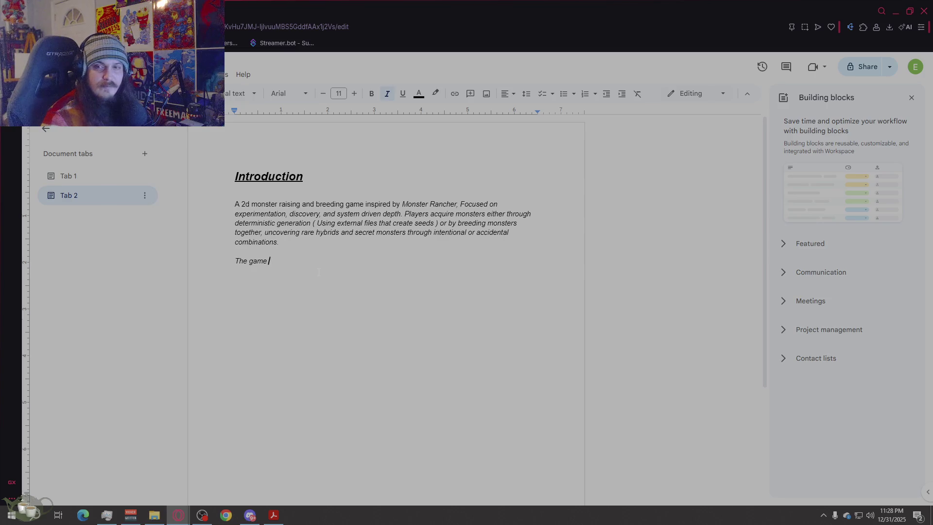
{"action": "type", "text": "emp"}
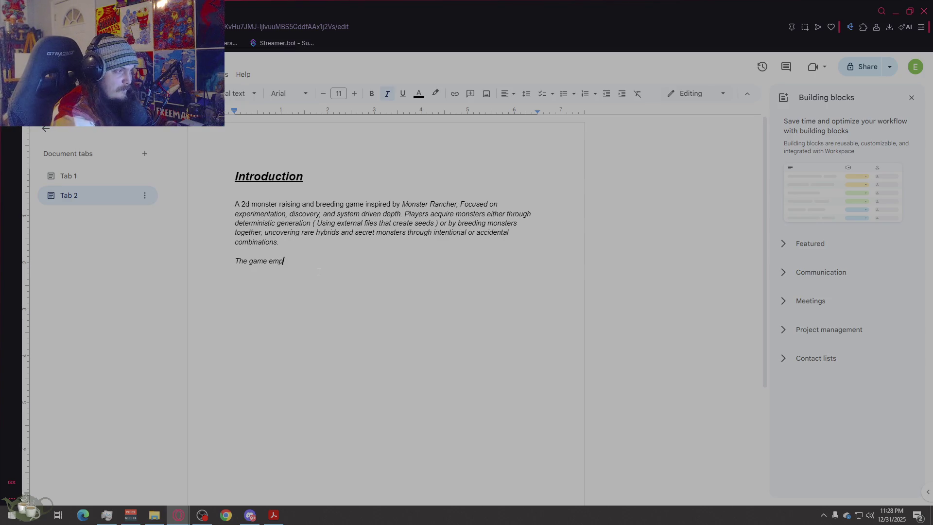
{"action": "type", "text": "a"}
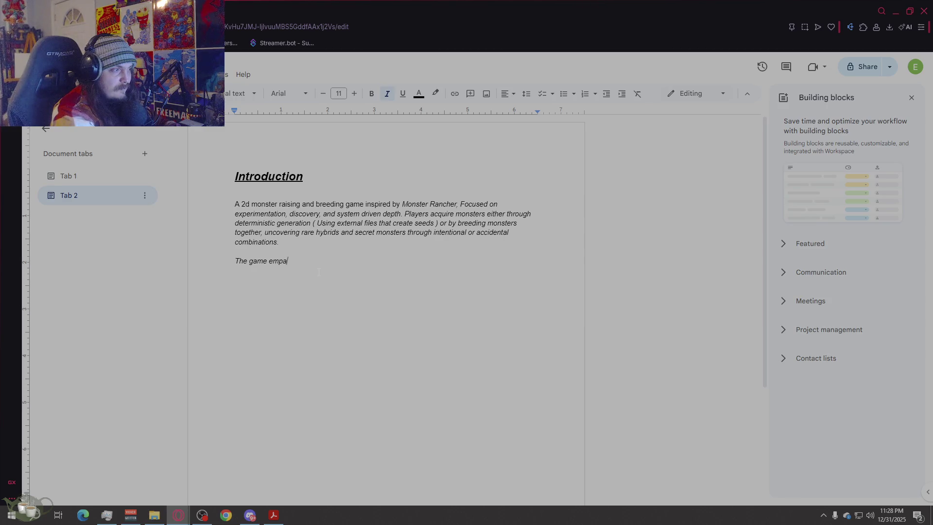
{"action": "type", "text": "sizes player curiosity, rewarding those who rest"}
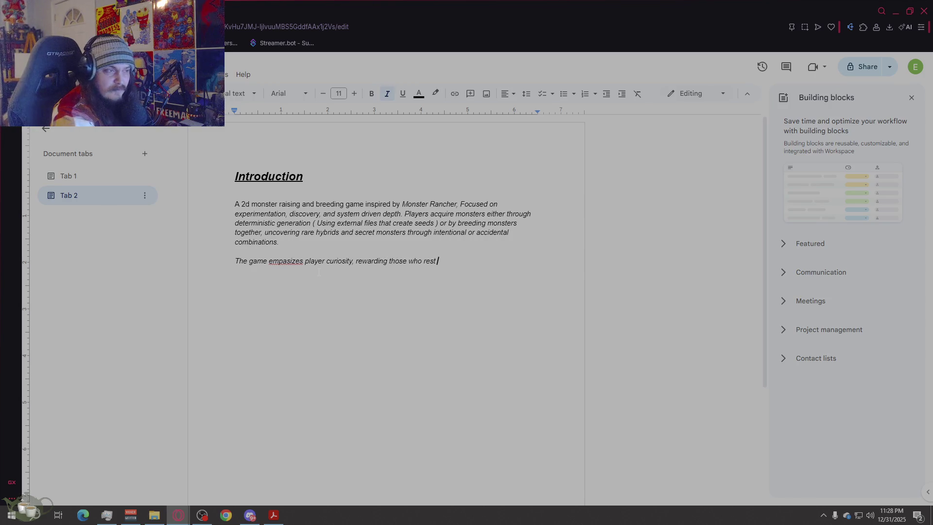
Step: Finish the curiosity-over-linear-progression paragraph and correct 'empasizes' to 'emphasizes'
{"action": "key", "text": "BackSpace"}
{"action": "key", "text": "BackSpace"}
{"action": "type", "text": "test "}
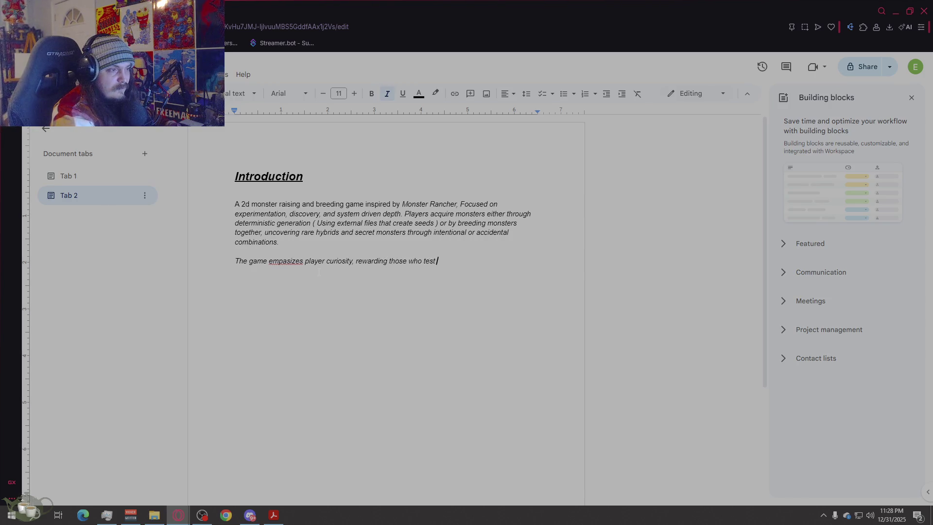
{"action": "type", "text": "combinations"}
{"action": "type", "text": ", learn s"}
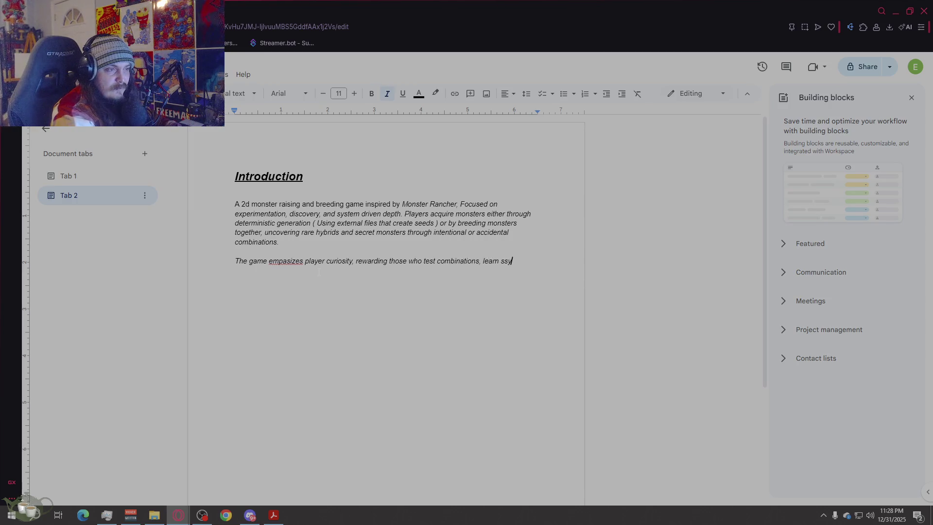
{"action": "type", "text": "ystems, and uncover hidden mechanics rather than following a linear progression path."}
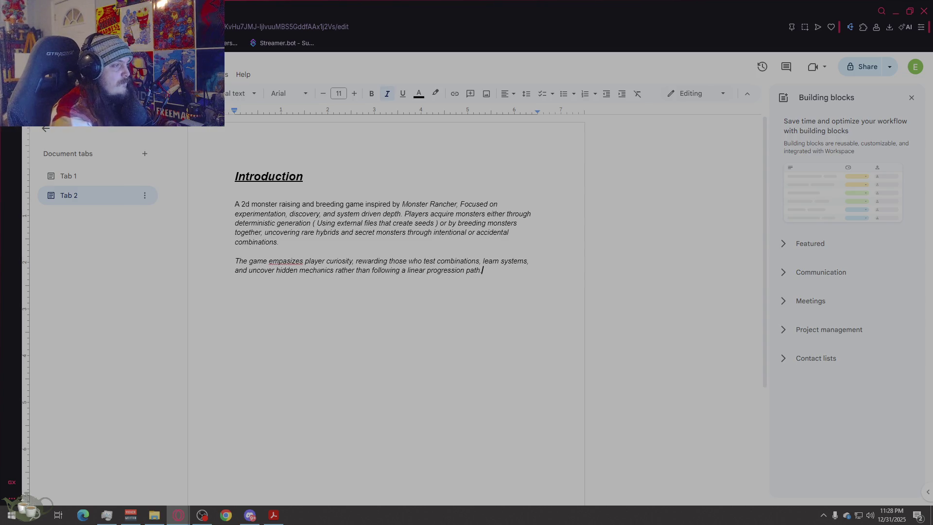
{"action": "right_click", "coordinate": [288, 263]}
{"action": "left_click", "coordinate": [325, 289]}
{"action": "left_click", "coordinate": [577, 329]}
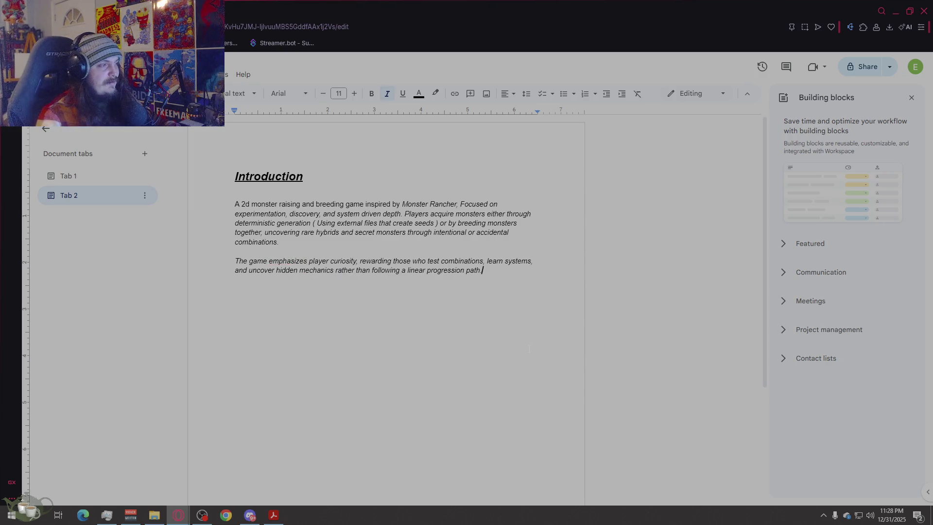
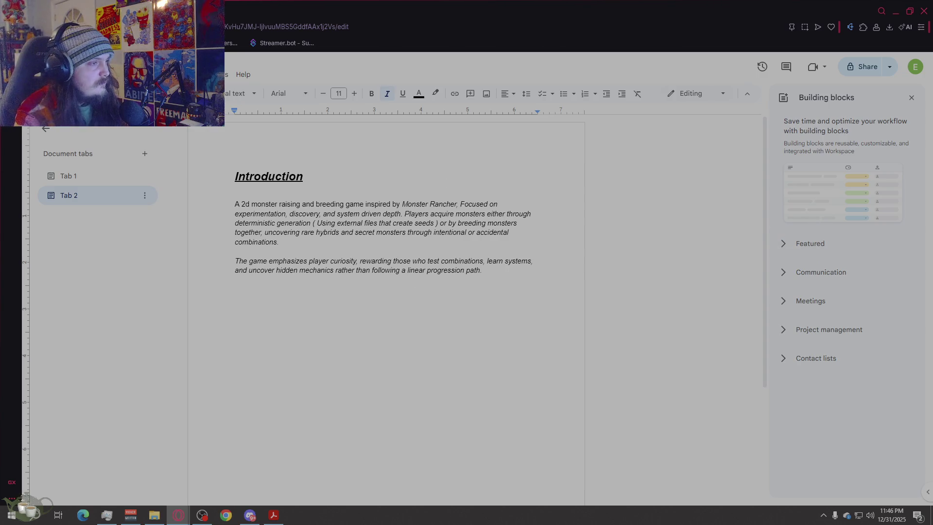
Step: Select the old Introduction description from "inspired by" to the end for overwriting
{"action": "left_click_drag", "start_coordinate": [514, 284], "coordinate": [337, 213]}
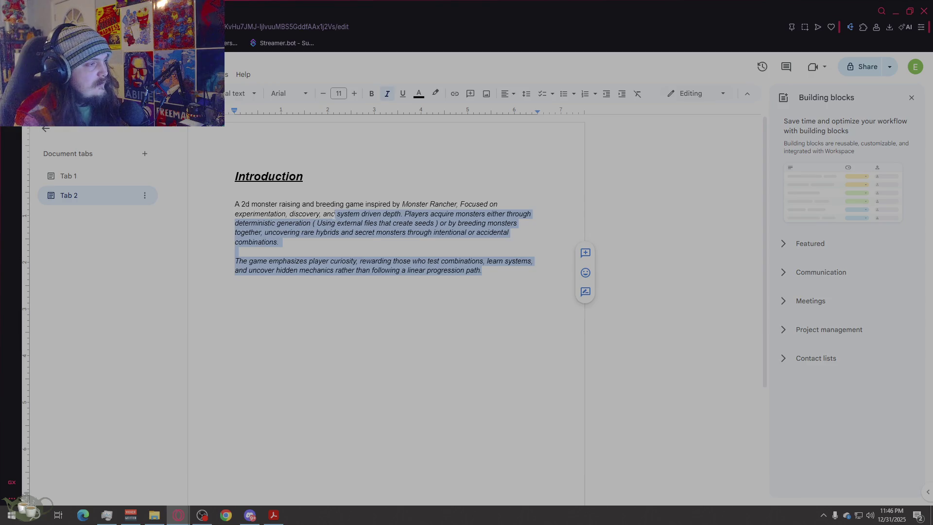
{"action": "left_click", "coordinate": [285, 204], "text": "shift"}
{"action": "key", "text": "shift+Right"}
{"action": "key", "text": "shift+Right"}
{"action": "key", "text": "shift+Right"}
{"action": "key", "text": "shift+Right"}
{"action": "key", "text": "shift+Right"}
{"action": "key", "text": "shift+Right"}
{"action": "key", "text": "shift+Left"}
{"action": "key", "text": "shift+Left"}
{"action": "key", "text": "shift+Left"}
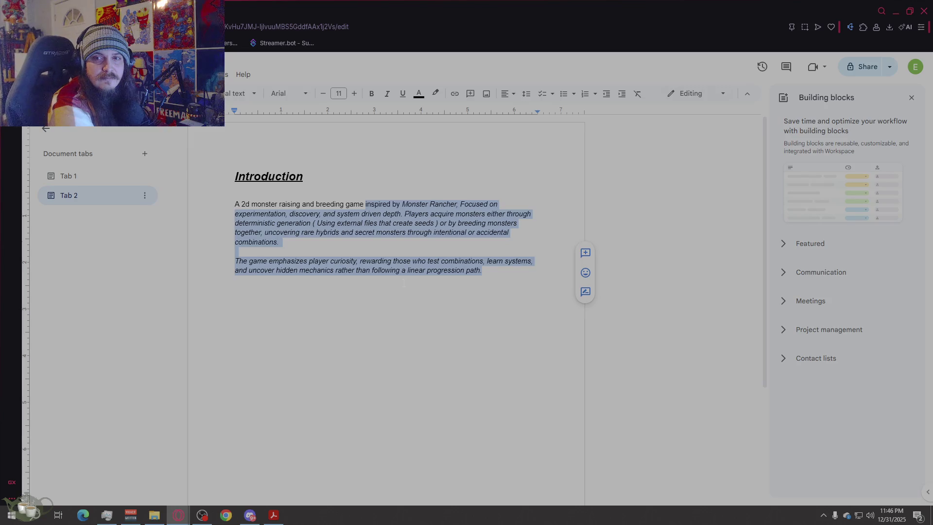
{"action": "type", "text": "struc"}
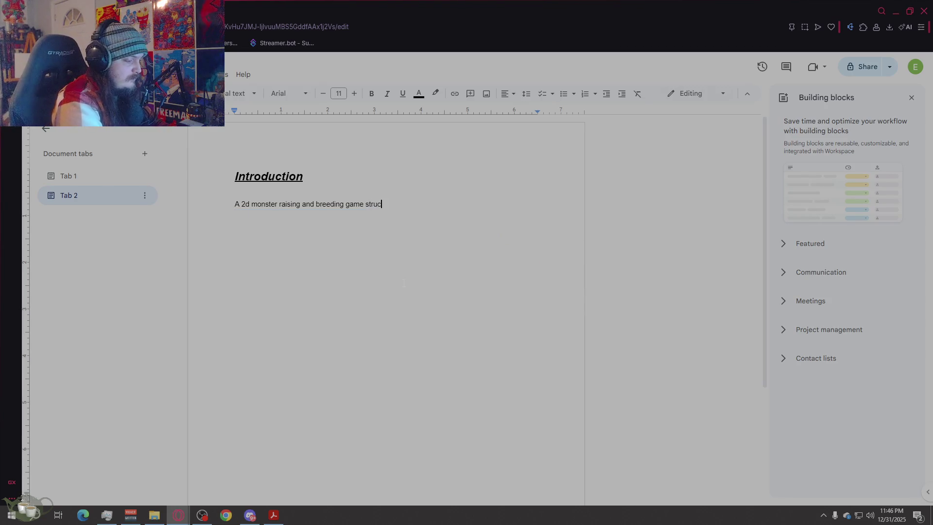
{"action": "type", "text": "tured around "}
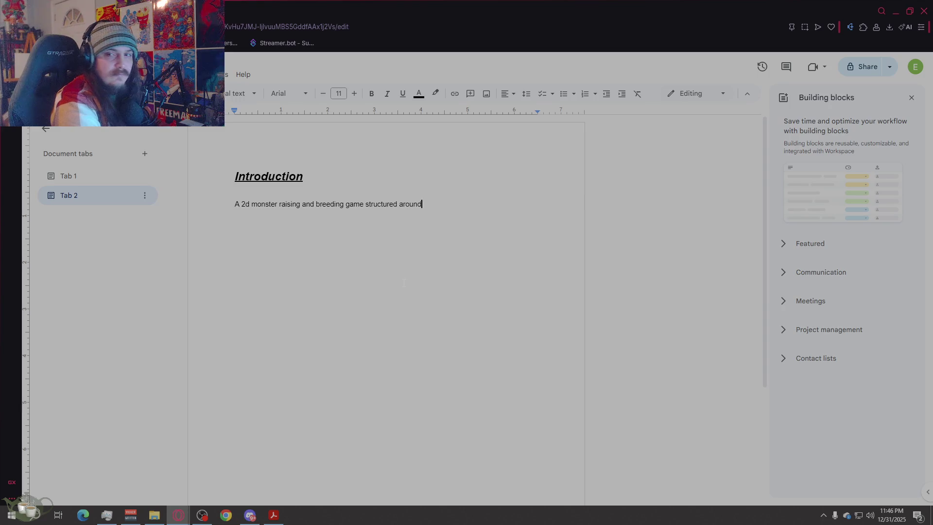
{"action": "type", "text": "a week"}
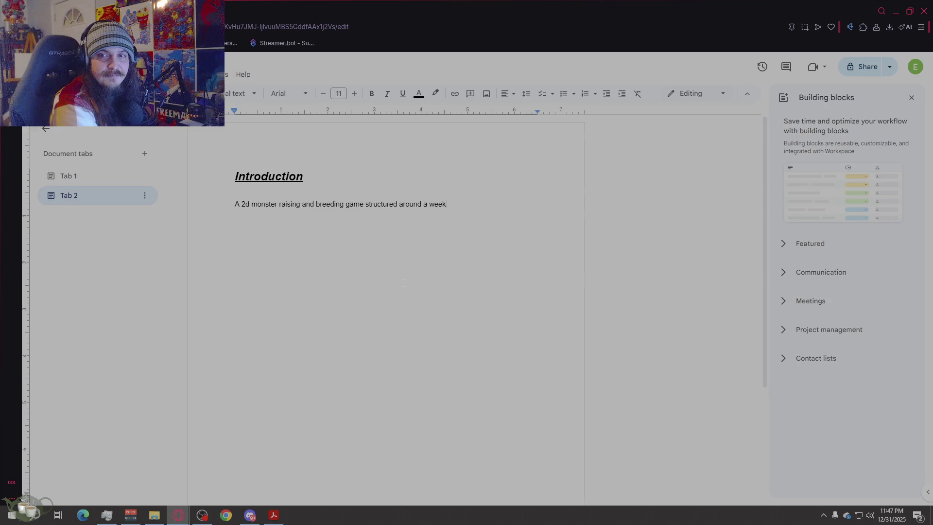
{"action": "type", "text": "-to wee"}
Step: Paste the two new Introduction paragraphs over the unfinished first paragraph
{"action": "key", "text": "BackSpace"}
{"action": "key", "text": "BackSpace"}
{"action": "key", "text": "BackSpace"}
{"action": "key", "text": "BackSpace"}
{"action": "type", "text": "-week"}
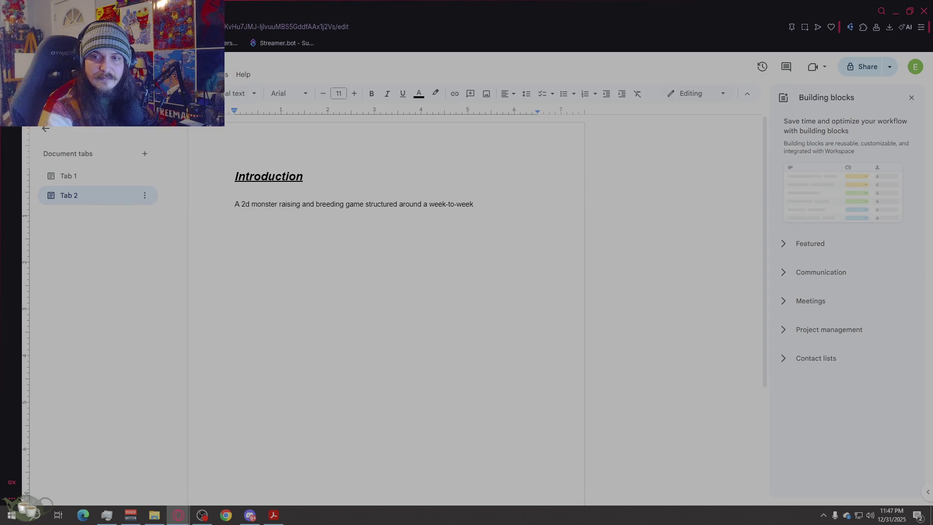
{"action": "mouse_move", "coordinate": [474, 204]}
{"action": "left_mouse_down"}
{"action": "mouse_move", "coordinate": [376, 204]}
{"action": "mouse_move", "coordinate": [416, 191]}
{"action": "mouse_move", "coordinate": [430, 204]}
{"action": "left_mouse_up"}
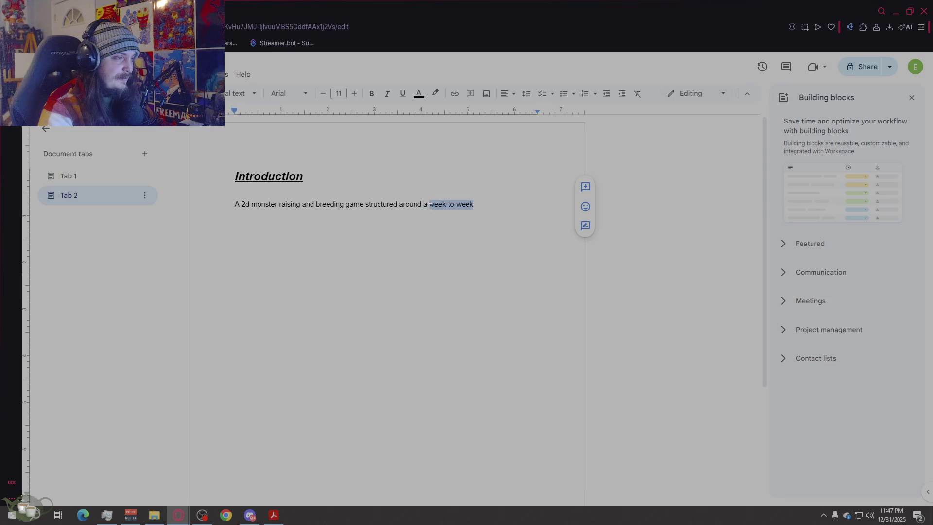
{"action": "type", "text": "week-to-week gameplay loop, where players continually balance discovery, competition, and investment. Each in-game week represents a cycle of preparation and risk: generating monsters, training them, entering battles, and reinvesting earnings to expand future opportunities. At the core of the experience is the seed-based monster generation system, where players retrieve monsters from external files. These generated monsters form the foundation of the player’s roster and determine early momentum. Players then refine, improve, and replace their monsters through breeding, training, and competitive battles."}
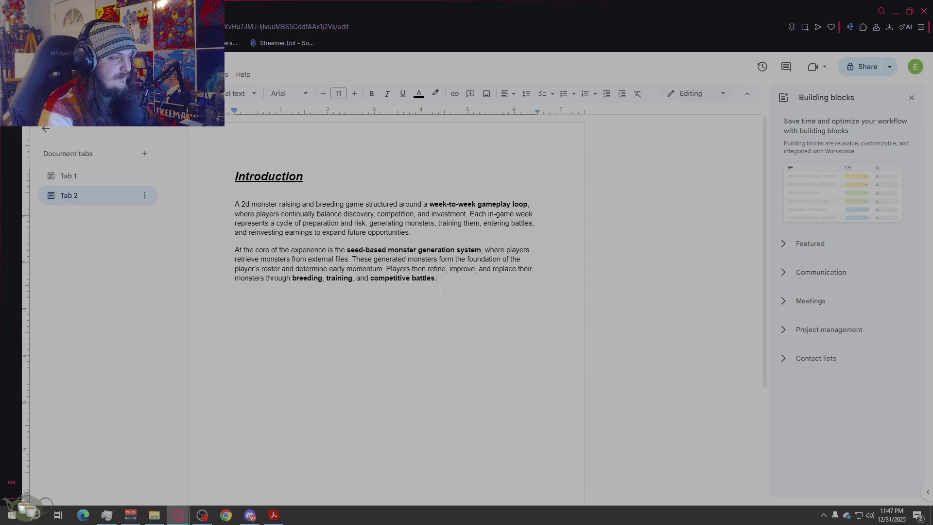
Step: Remove bold from both pasted paragraphs so they read as plain body text
{"action": "key", "text": "shift+Up"}
{"action": "key", "text": "shift+Up"}
{"action": "key", "text": "shift+Up"}
{"action": "key", "text": "shift+Up"}
{"action": "key", "text": "shift+Up"}
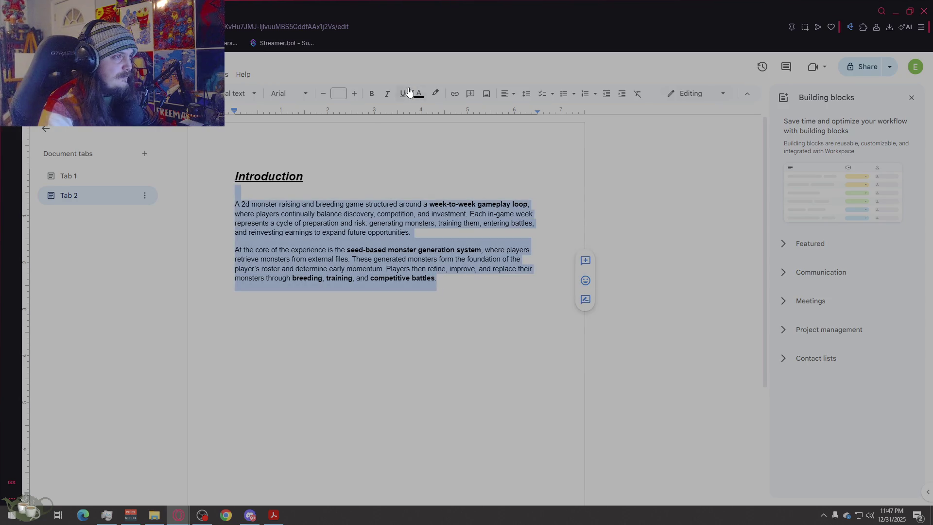
{"action": "left_click", "coordinate": [371, 93]}
{"action": "left_click", "coordinate": [372, 94]}
{"action": "left_click", "coordinate": [457, 317]}
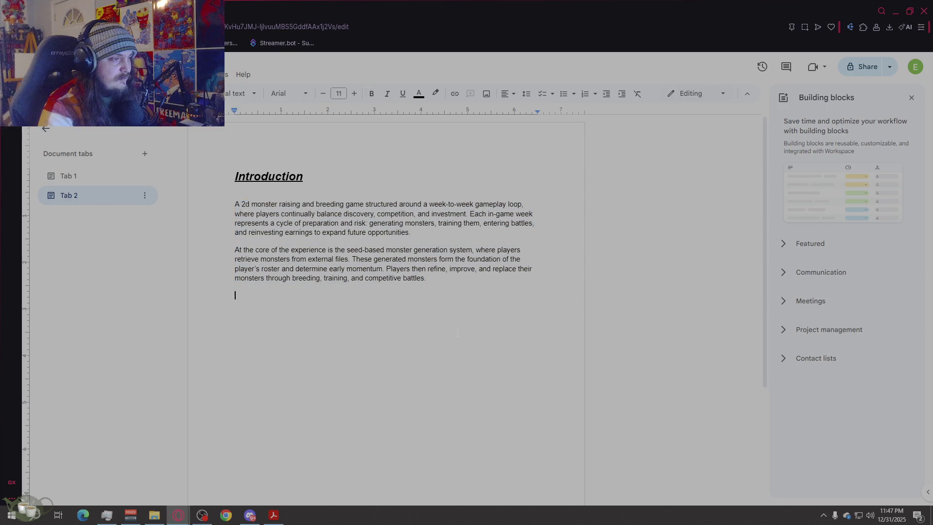
{"action": "key", "text": "shift+Up"}
{"action": "key", "text": "shift+Down"}
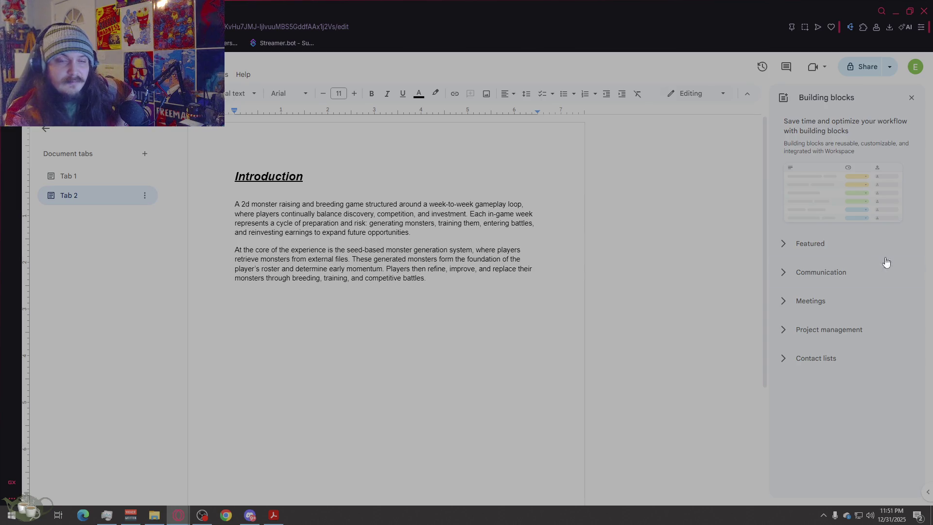
Step: Paste three revised Introduction paragraphs over the old ones and unbold them
{"action": "mouse_move", "coordinate": [604, 323]}
{"action": "left_mouse_down"}
{"action": "mouse_move", "coordinate": [249, 230]}
{"action": "mouse_move", "coordinate": [235, 204]}
{"action": "left_mouse_up"}
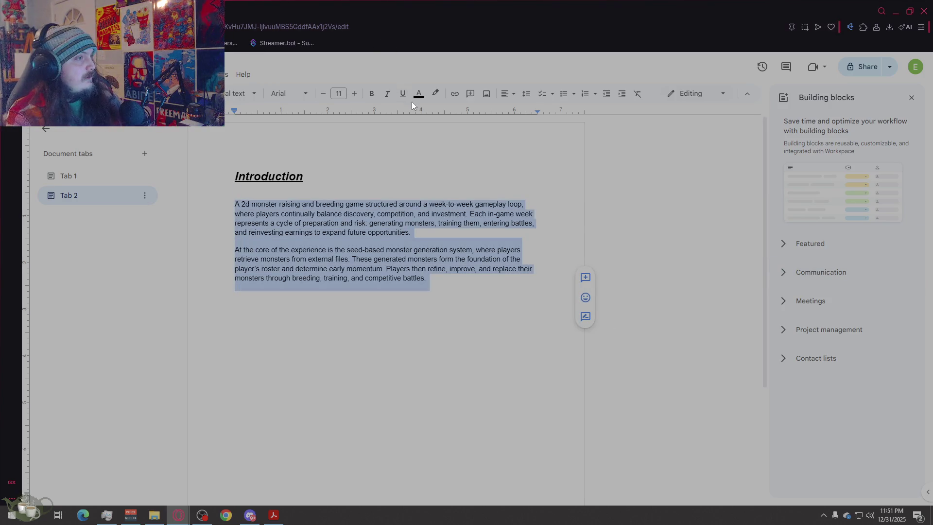
{"action": "type", "text": "is a 2D monster-raising and breeding game structured around a week-to-week gameplay loop, where players manage a stable of monsters over time, balancing discovery, competition, investment, and long-term planning. Each in-game week represents a meaningful decision point. Players generate monsters using external files, train and battle them to earn money, and reinvest those earnings to expand future options. However, monsters are not permanent assets—every monster has a finite lifespan, forcing players to plan ahead rather than rely indefinitely on a single powerful creature. At the core of the experience is the seed-based monster generation system, where players retrieve monsters from files. These monsters form the foundation of the player's roster and early momentum. Over time, monsters grow stronger, peak, and eventually decline, encouraging players to continually evaluate whether to push a monster further, retire it through breeding, or allow it to age out naturally."}
{"action": "key", "text": "shift+Up"}
{"action": "key", "text": "shift+Up"}
{"action": "key", "text": "shift+Up"}
{"action": "key", "text": "shift+Up"}
{"action": "key", "text": "shift+Up"}
{"action": "key", "text": "shift+Up"}
{"action": "double_click", "coordinate": [374, 100]}
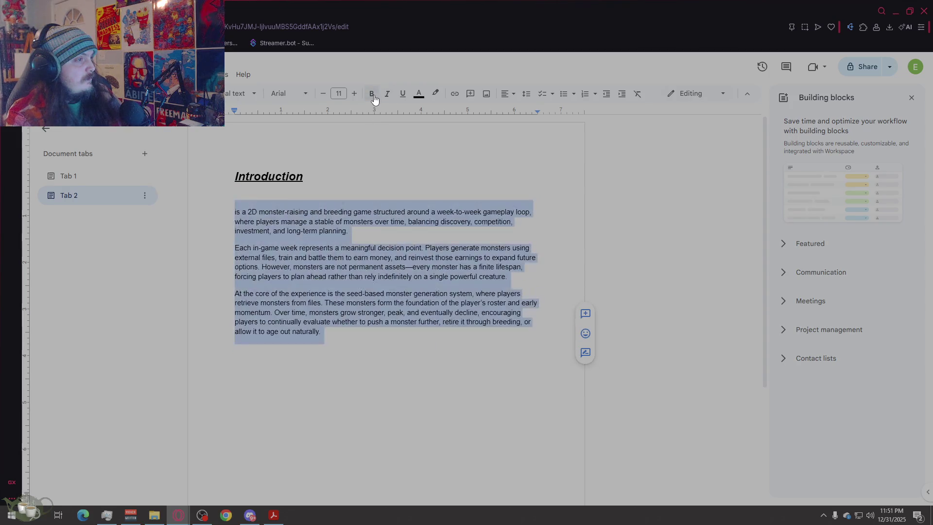
{"action": "key", "text": "Right"}
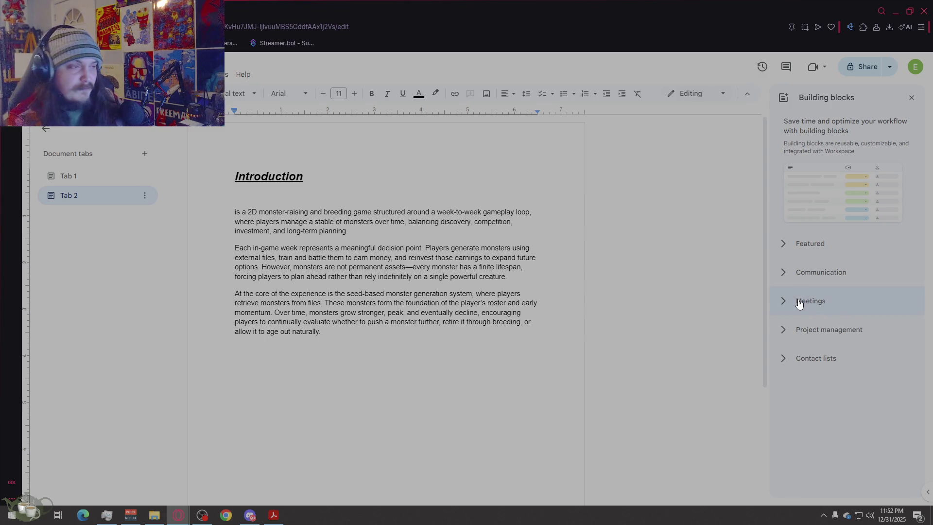
{"action": "left_click", "coordinate": [237, 367]}
Step: Delete the blank line so the paragraphs sit directly under the Introduction heading
{"action": "left_click", "coordinate": [236, 211]}
{"action": "key", "text": "BackSpace"}
{"action": "left_click", "coordinate": [236, 342]}
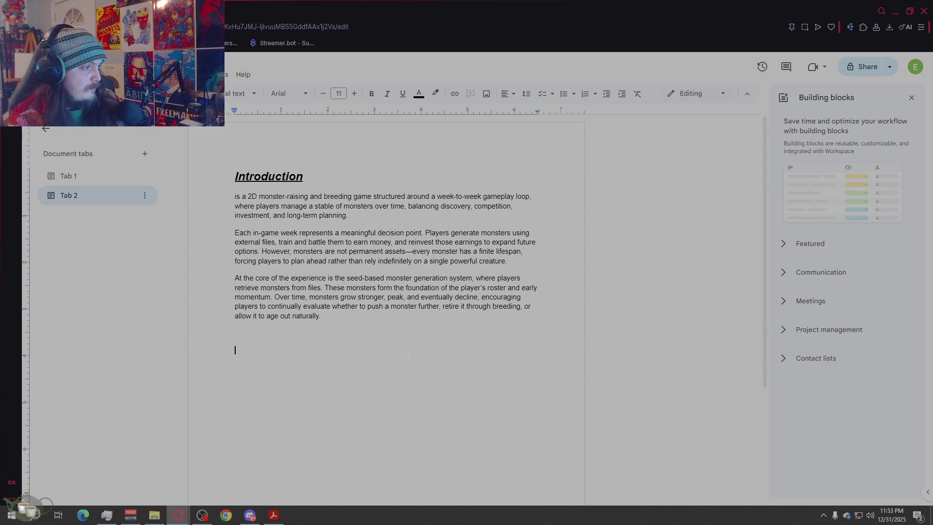
{"action": "key", "text": "shift+Up"}
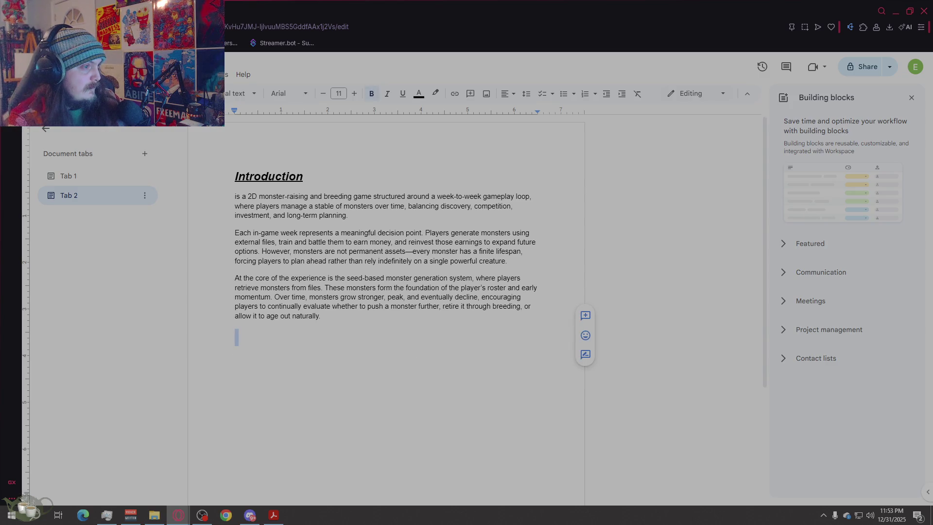
Step: Check the table of contents on Tab 1, then return to Tab 2
{"action": "left_click", "coordinate": [77, 176]}
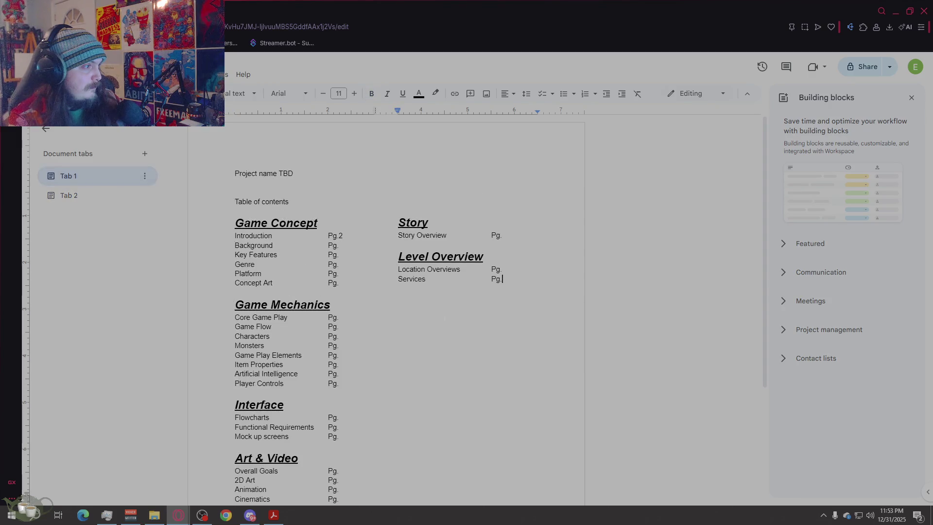
{"action": "scroll", "coordinate": [386, 292], "scroll_direction": "down", "scroll_amount": 3}
{"action": "scroll", "coordinate": [387, 292], "scroll_direction": "up", "scroll_amount": 1}
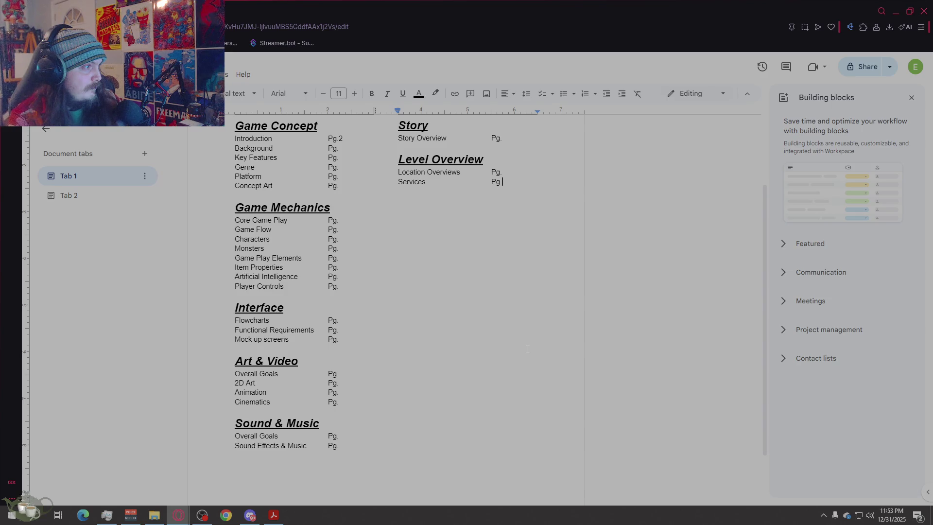
{"action": "left_click", "coordinate": [91, 196]}
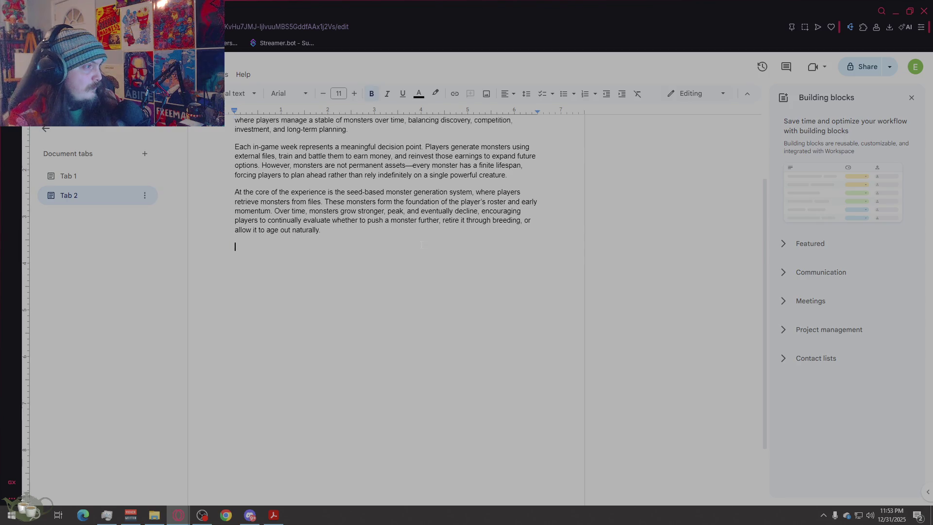
{"action": "scroll", "coordinate": [329, 219], "scroll_direction": "up", "scroll_amount": 3}
{"action": "left_click_drag", "start_coordinate": [303, 177], "coordinate": [256, 176]}
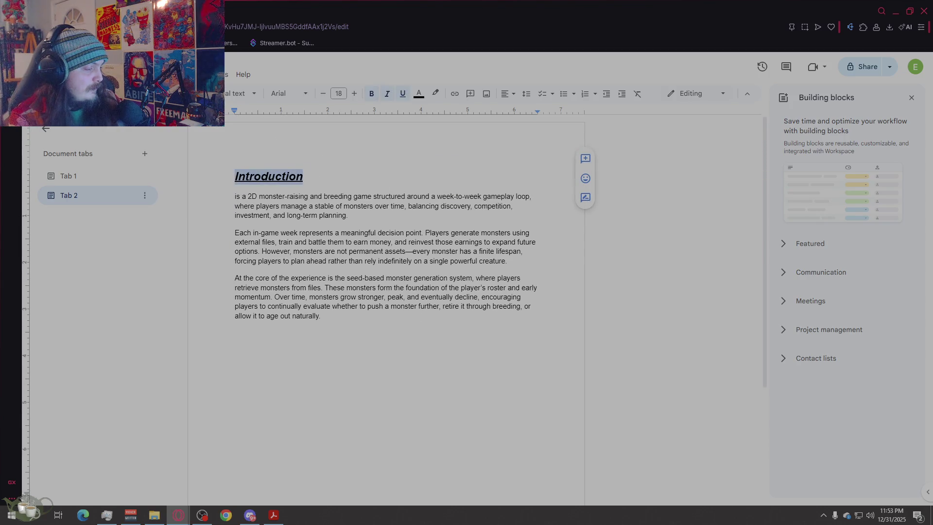
Step: Paste a copy of the Introduction heading below the paragraphs
{"action": "key", "text": "ctrl+End"}
{"action": "key", "text": "BackSpace"}
{"action": "key", "text": "ctrl+b"}
{"action": "type", "text": "Introduction"}
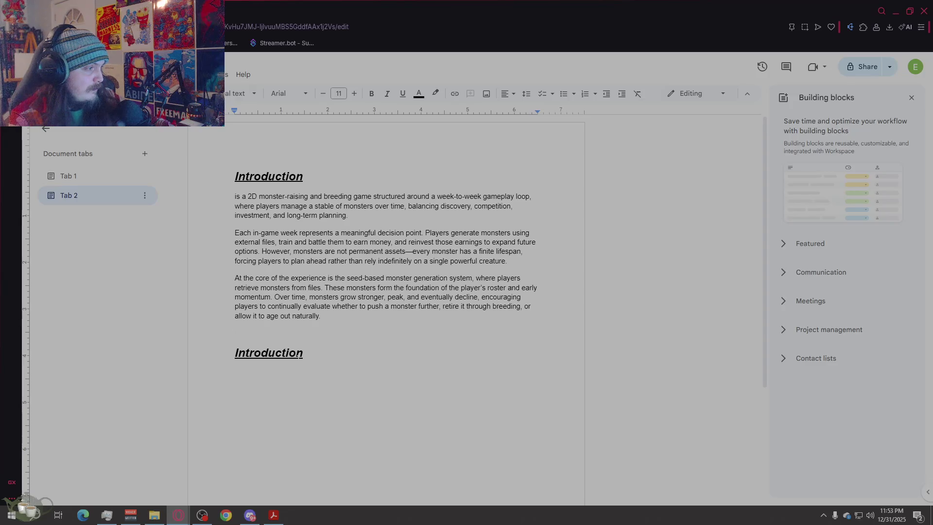
{"action": "double_click", "coordinate": [236, 353]}
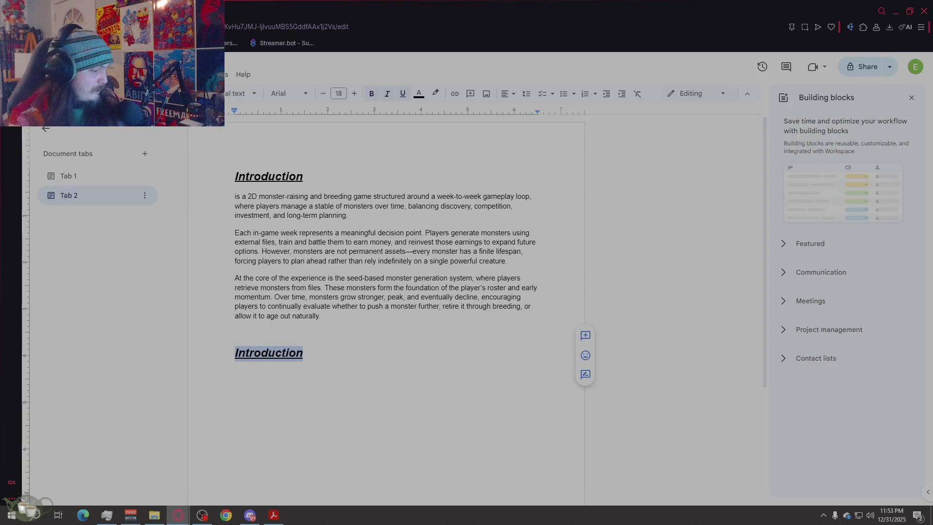
{"action": "type", "text": "Key Features"}
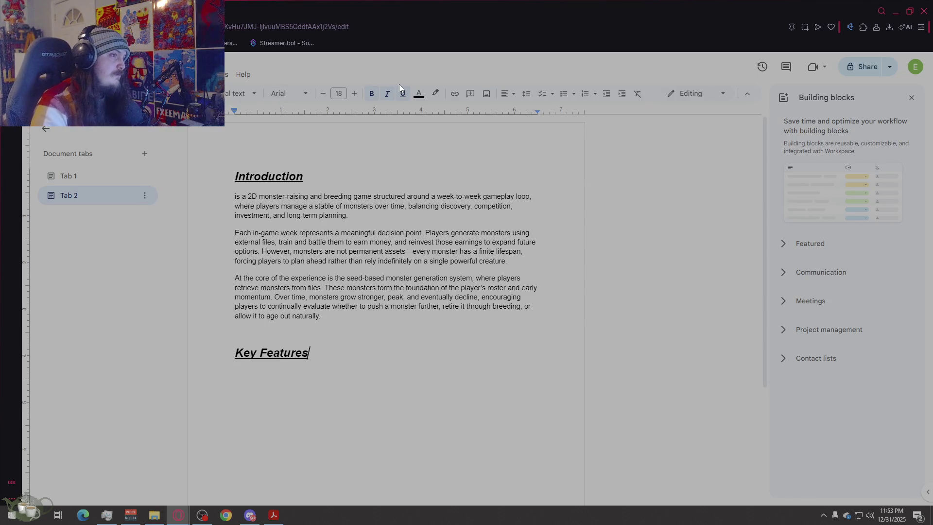
Step: Retitle the copied heading 'Key Features' and start a smaller body line beneath it
{"action": "left_click_drag", "start_coordinate": [334, 315], "coordinate": [239, 207]}
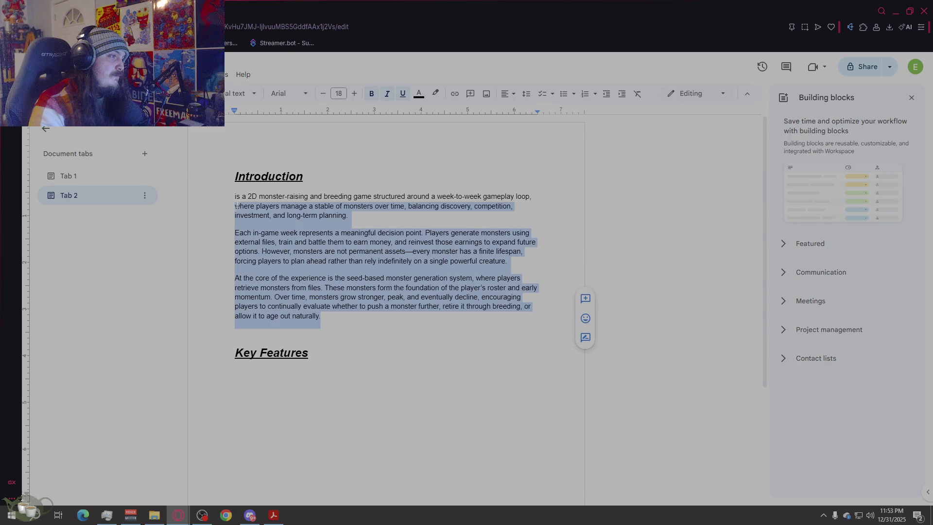
{"action": "left_click", "coordinate": [307, 260]}
{"action": "left_click", "coordinate": [321, 359]}
{"action": "key", "text": "Return"}
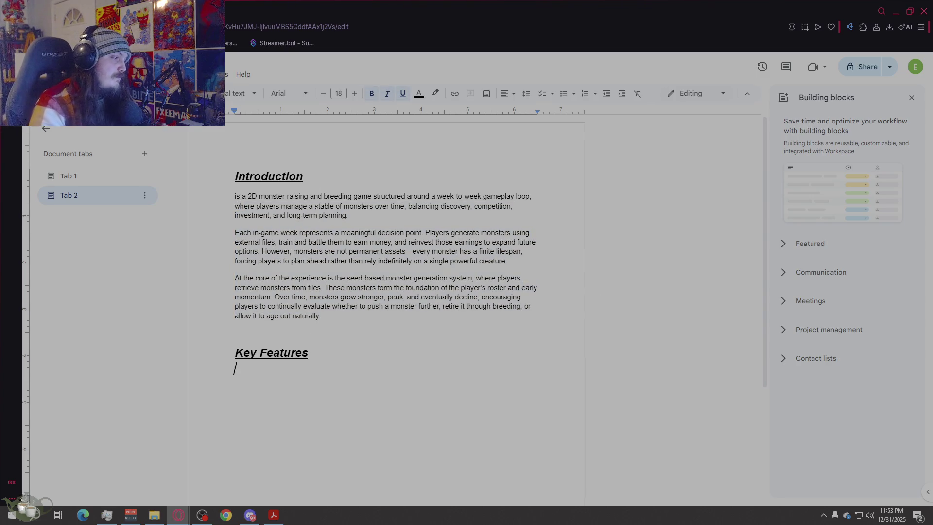
{"action": "left_click", "coordinate": [324, 93]}
{"action": "left_click", "coordinate": [324, 94]}
{"action": "left_click", "coordinate": [324, 93]}
Step: Make 'Lifespan, Aging, and Decline' an enlarged bold subheading with no underline
{"action": "key", "text": "Return"}
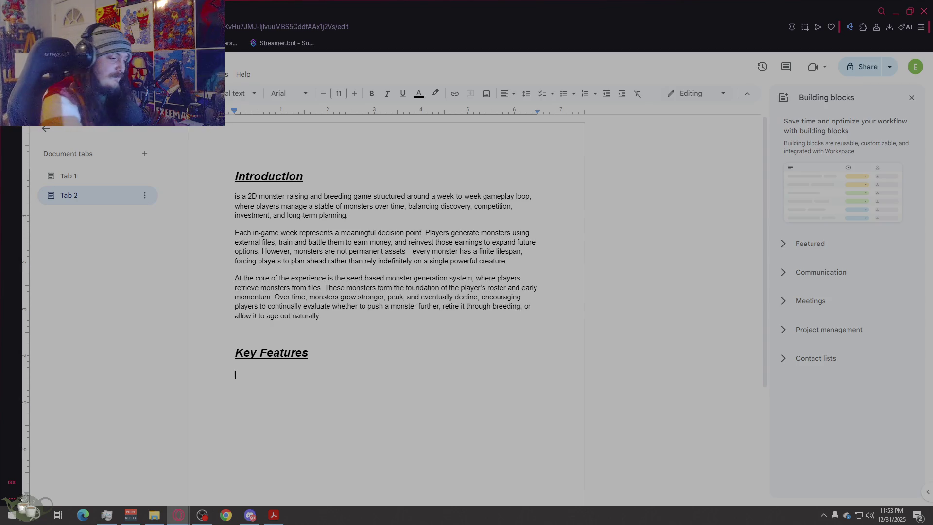
{"action": "type", "text": "Lifespan, a"}
{"action": "key", "text": "BackSpace"}
{"action": "type", "text": "Agingin, and Decline"}
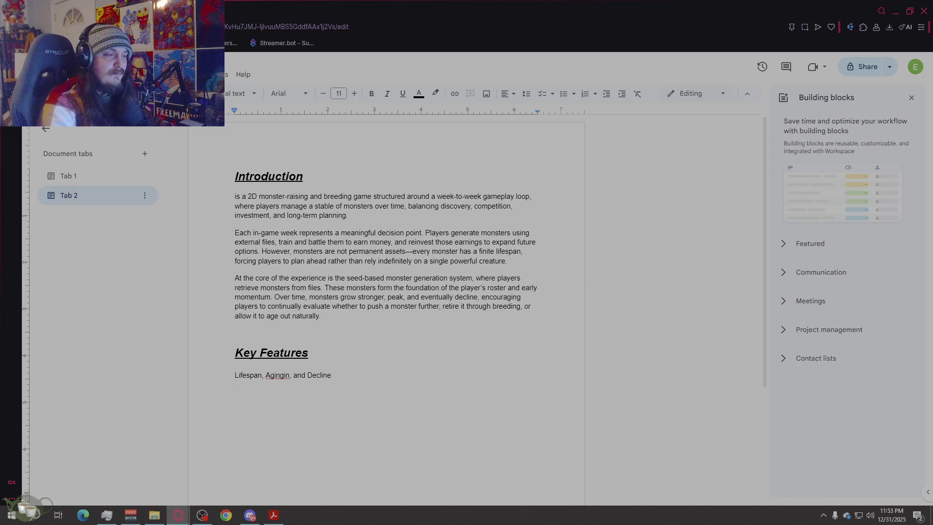
{"action": "key", "text": "shift+Left"}
{"action": "key", "text": "shift+Left"}
{"action": "key", "text": "shift+Left"}
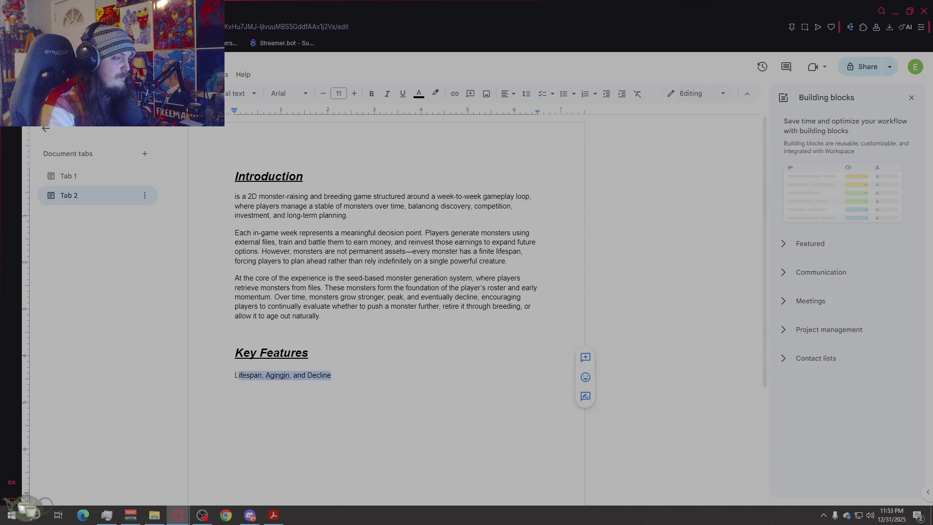
{"action": "key", "text": "ctrl+shift+period"}
{"action": "key", "text": "ctrl+shift+period"}
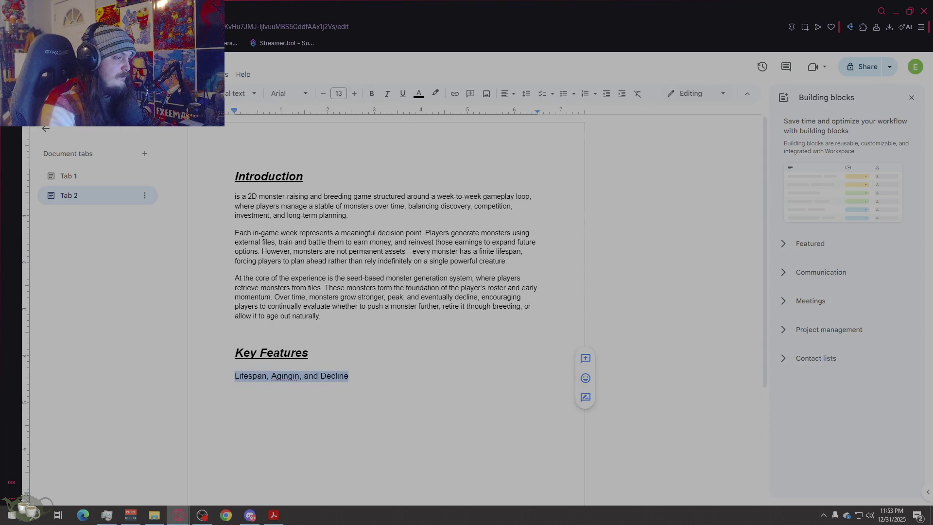
{"action": "left_click", "coordinate": [403, 93]}
{"action": "scroll", "coordinate": [386, 291], "scroll_direction": "down", "scroll_amount": 2}
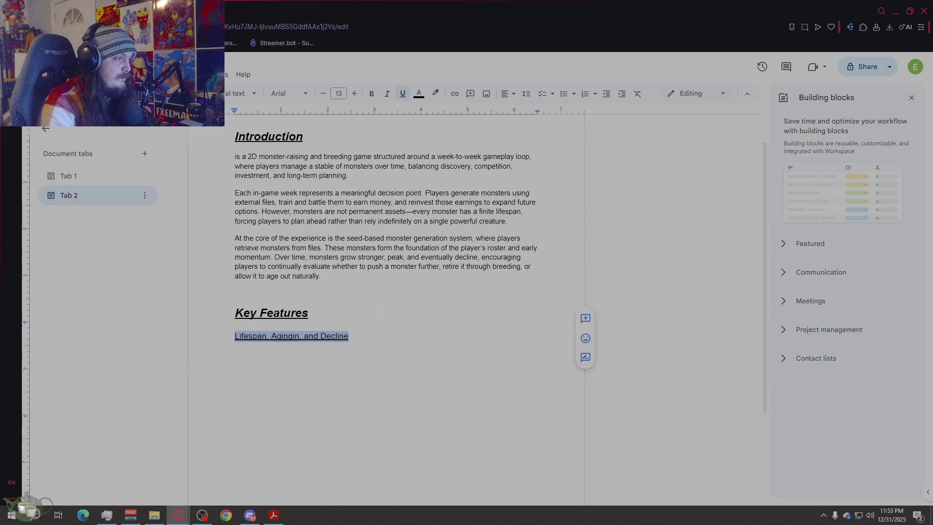
{"action": "left_click", "coordinate": [403, 93]}
{"action": "left_click", "coordinate": [371, 94]}
{"action": "key", "text": "Up"}
Step: Correct 'Agingin' to 'Aging' in the subheading
{"action": "left_click", "coordinate": [376, 280]}
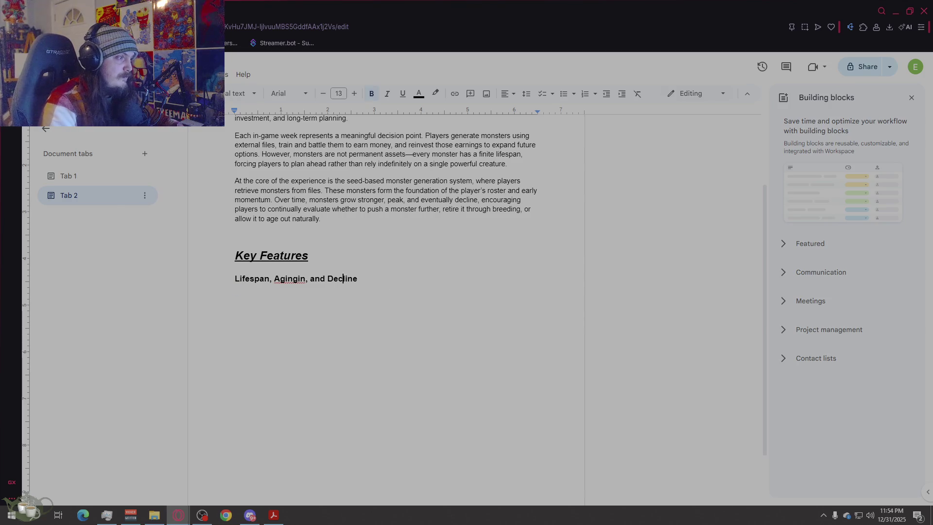
{"action": "left_click", "coordinate": [290, 278]}
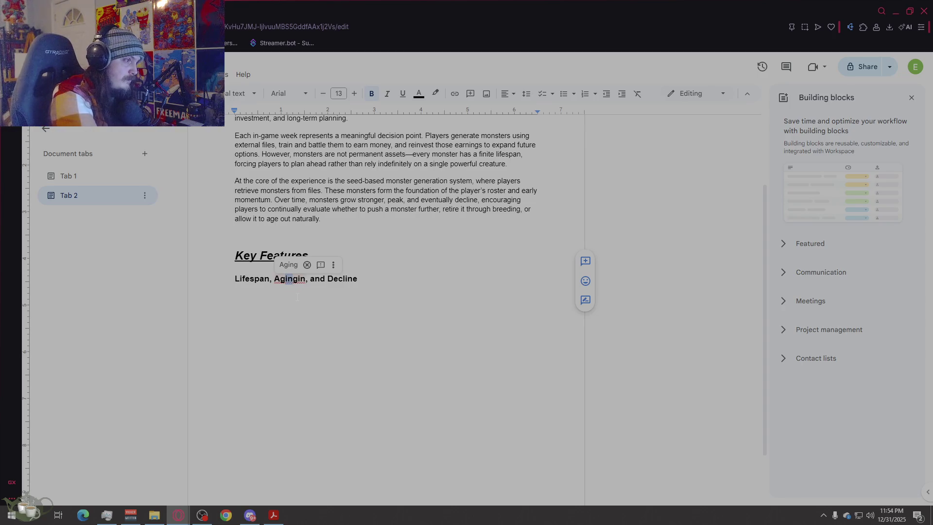
{"action": "key", "text": "BackSpace"}
{"action": "key", "text": "BackSpace"}
{"action": "key", "text": "BackSpace"}
{"action": "key", "text": "BackSpace"}
{"action": "type", "text": "ng,"}
{"action": "key", "text": "End"}
{"action": "key", "text": "Return"}
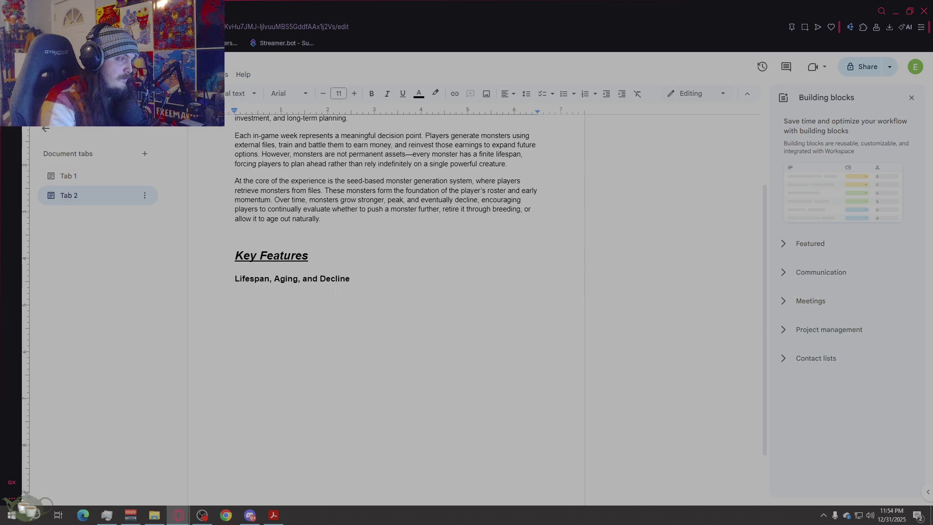
Step: Raise the whole subheading's font size two steps to 15
{"action": "left_click_drag", "start_coordinate": [336, 292], "coordinate": [227, 275]}
{"action": "left_click", "coordinate": [254, 282]}
{"action": "left_click_drag", "start_coordinate": [350, 279], "coordinate": [235, 280]}
{"action": "left_click", "coordinate": [353, 93]}
{"action": "left_click", "coordinate": [354, 94]}
{"action": "key", "text": "Down"}
{"action": "key", "text": "Up"}
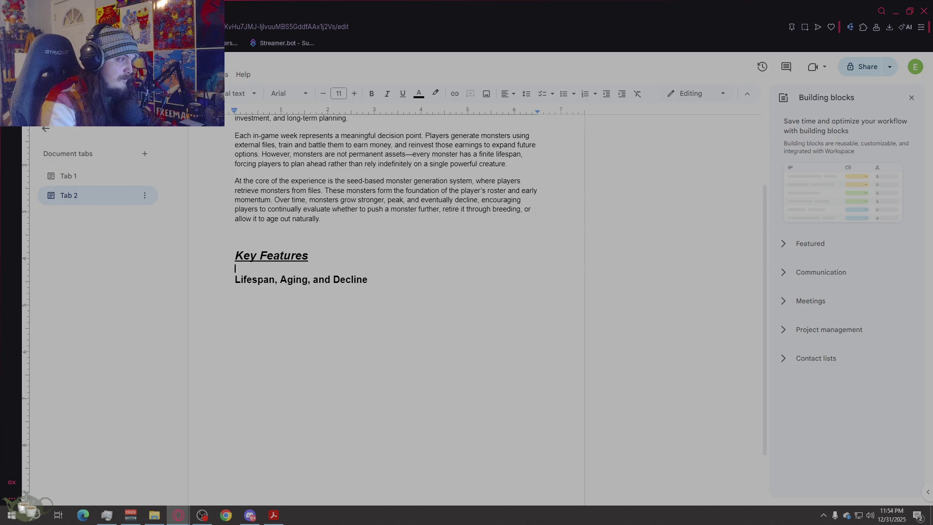
{"action": "key", "text": "End"}
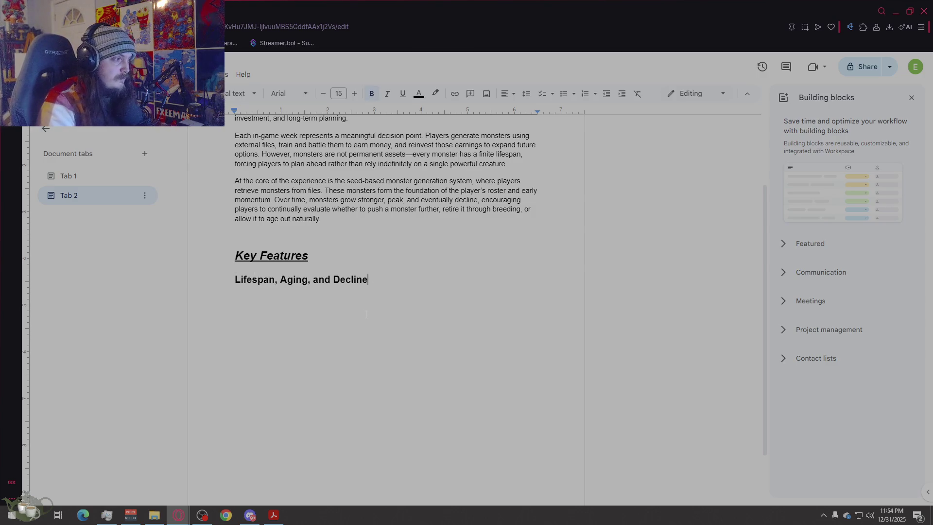
Step: Start an unbolded body line under the subheading for the lifespan intro sentence
{"action": "key", "text": "Return"}
{"action": "key", "text": "ctrl+b"}
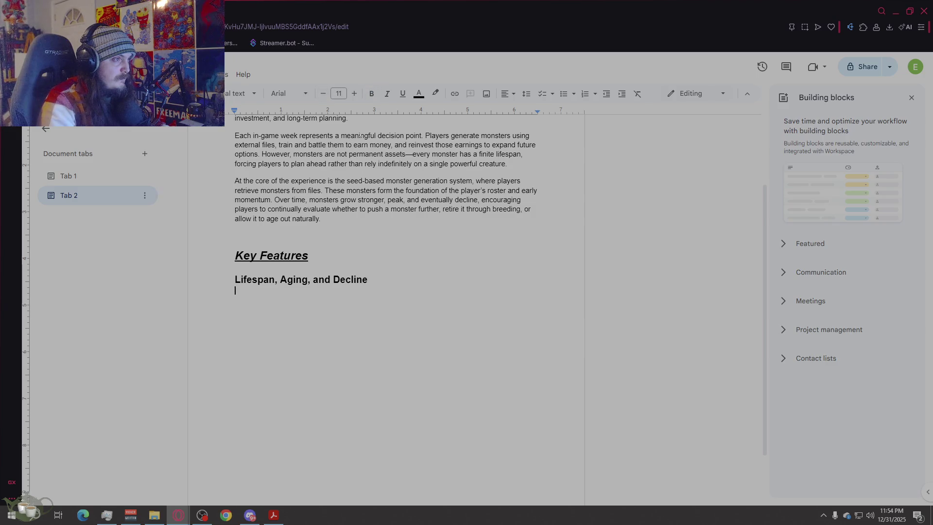
{"action": "key", "text": "Return"}
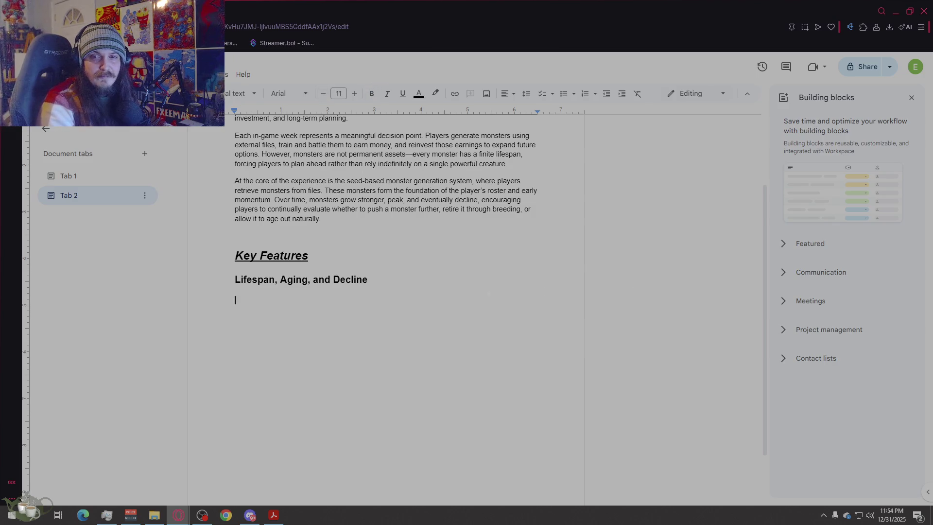
{"action": "type", "text": "Every monster is born with a limited"}
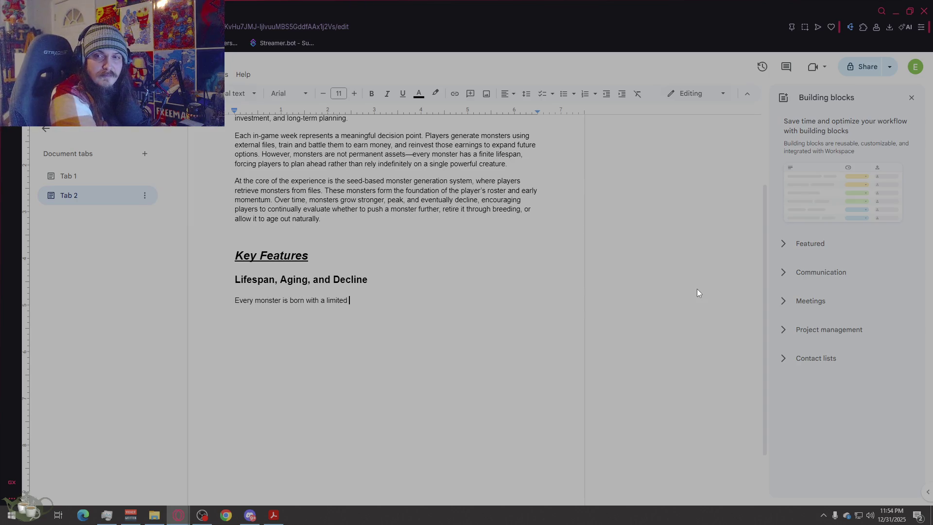
{"action": "type", "text": " mea"}
{"action": "type", "text": "ru"}
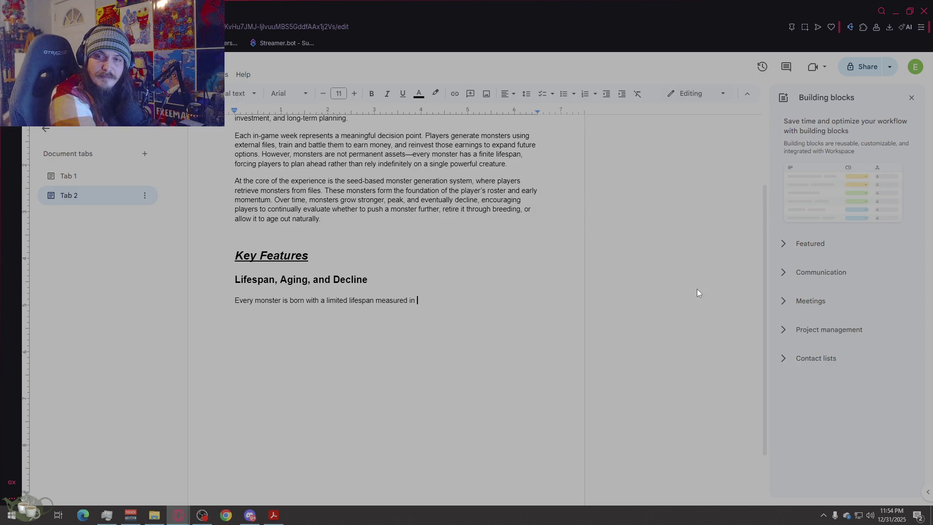
{"action": "type", "text": "in-gam"}
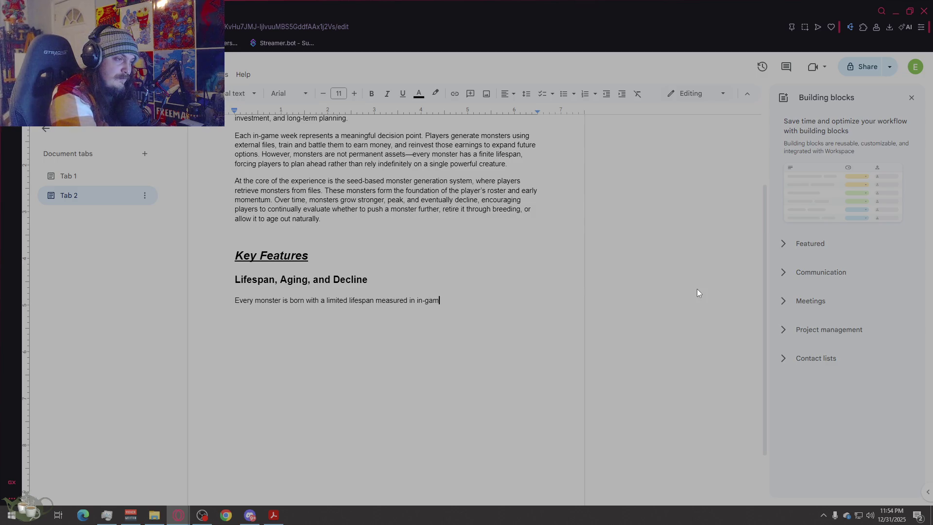
{"action": "type", "text": "e time. This lifespan governs:"}
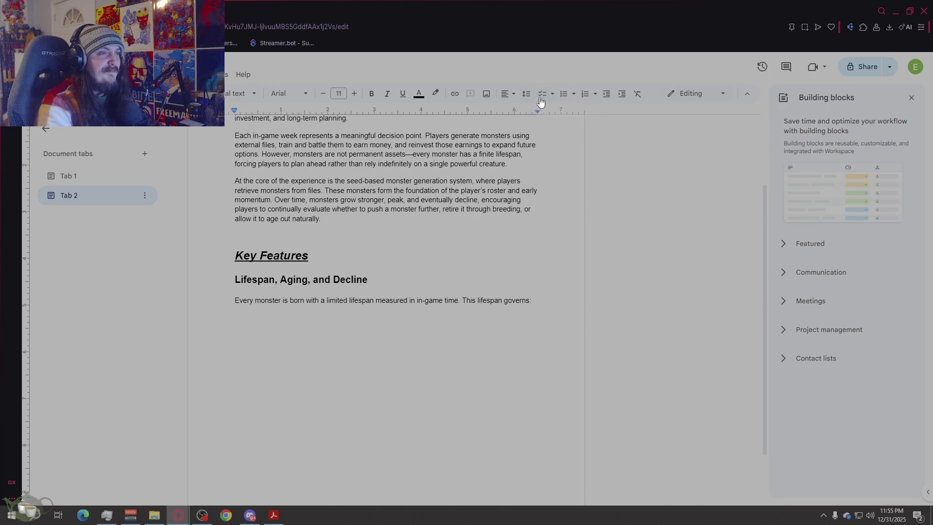
Step: Keep the intro paragraph plain and start an empty bulleted list on the line below it
{"action": "left_click", "coordinate": [562, 100]}
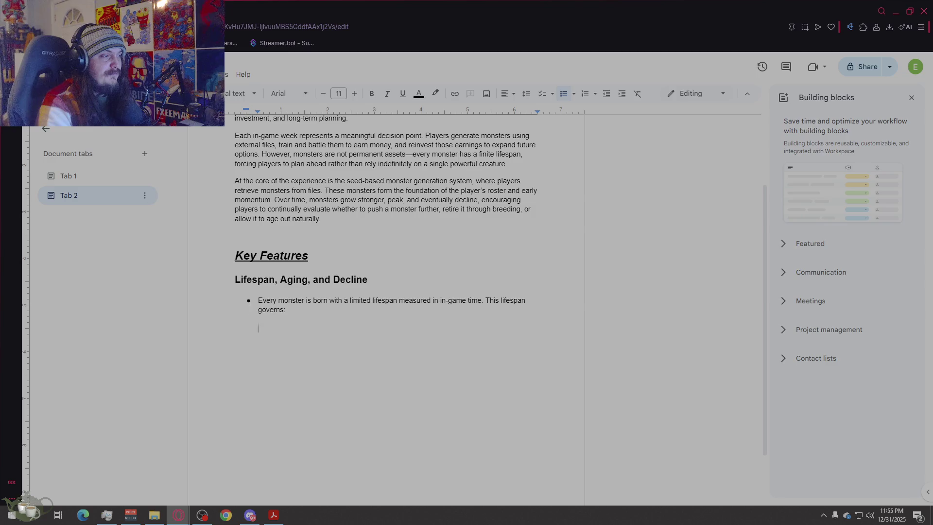
{"action": "key", "text": "BackSpace"}
{"action": "key", "text": "BackSpace"}
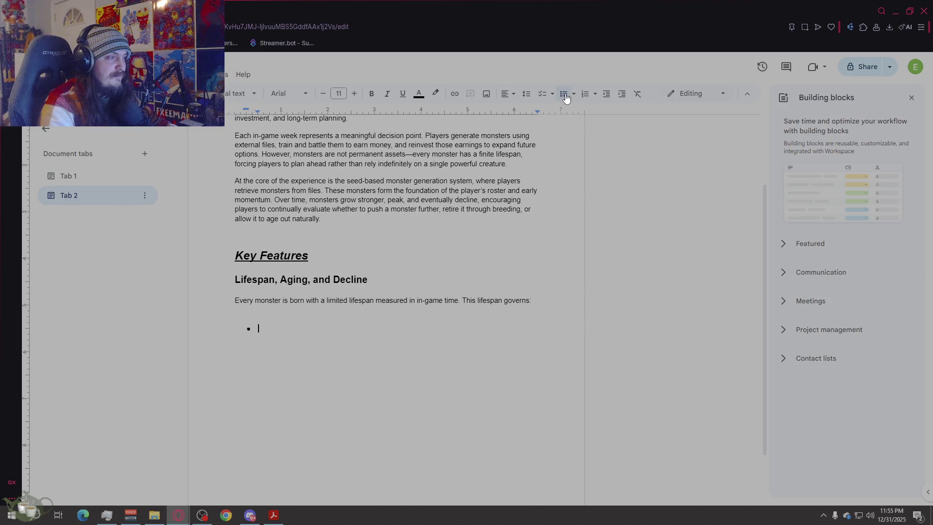
{"action": "key", "text": "Up"}
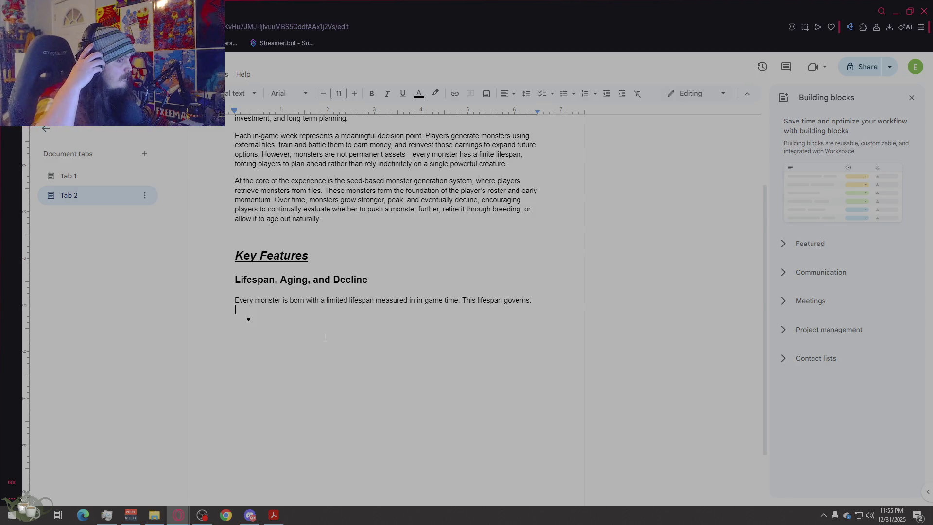
{"action": "key", "text": "Down"}
{"action": "key", "text": "Down"}
{"action": "key", "text": "Down"}
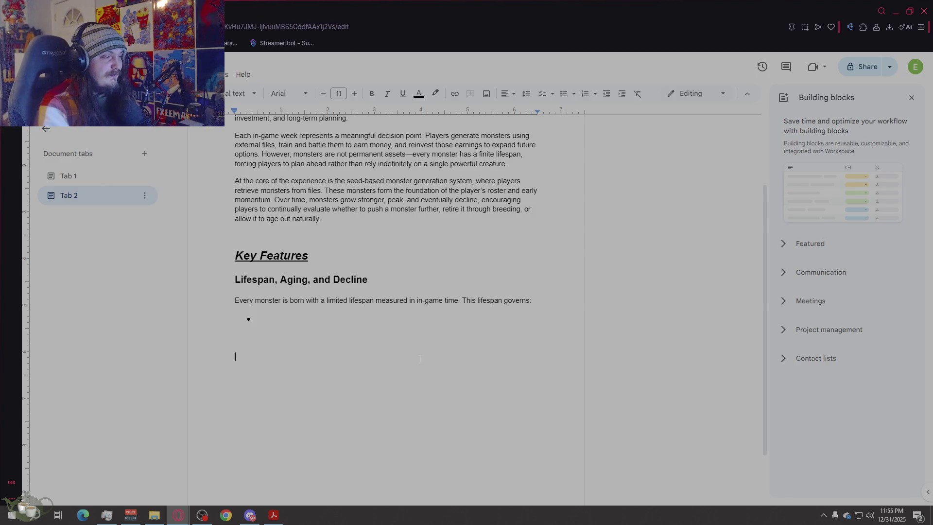
{"action": "key", "text": "Up"}
{"action": "key", "text": "Up"}
{"action": "key", "text": "Up"}
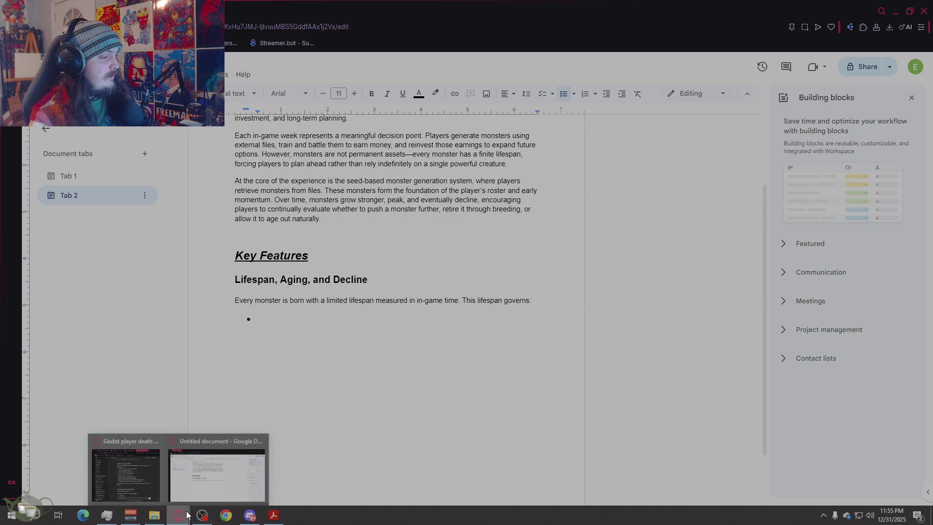
{"action": "mouse_move", "coordinate": [178, 516]}
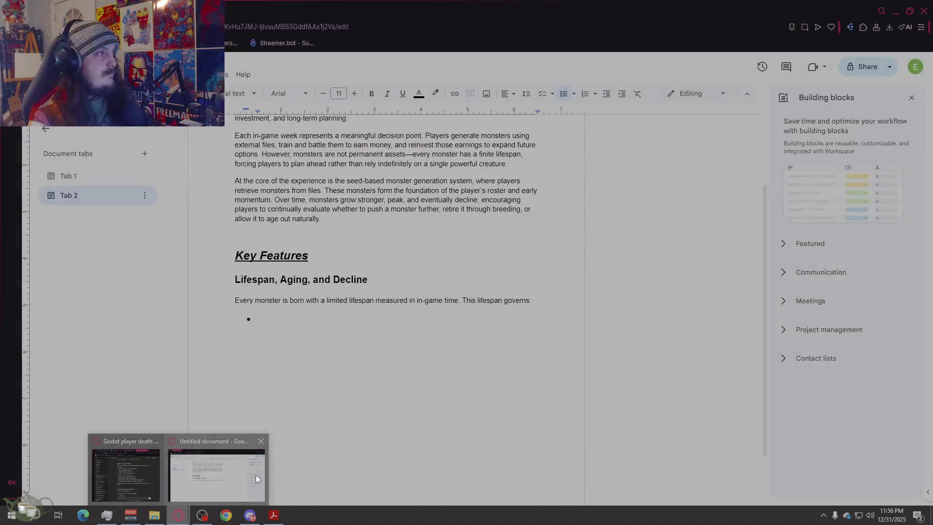
{"action": "left_click", "coordinate": [257, 475]}
{"action": "key", "text": "ctrl+t"}
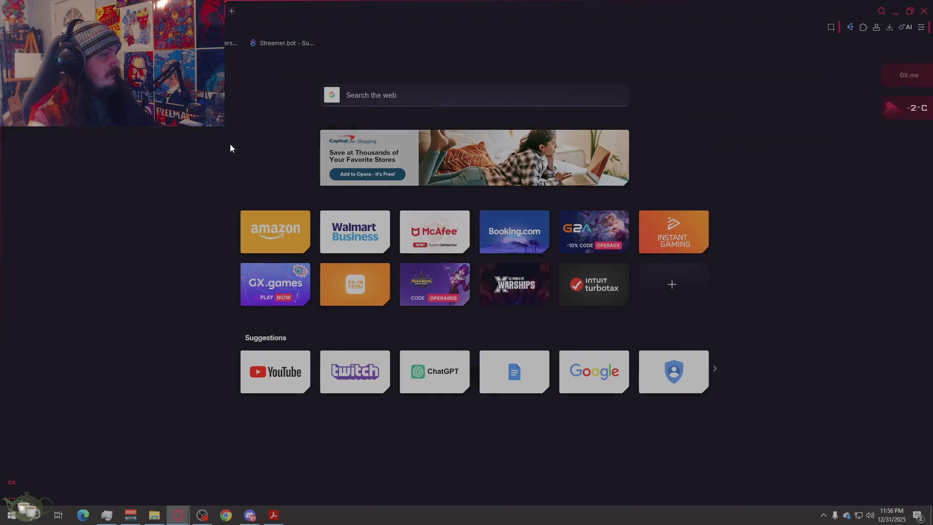
{"action": "type", "text": "ball drop "}
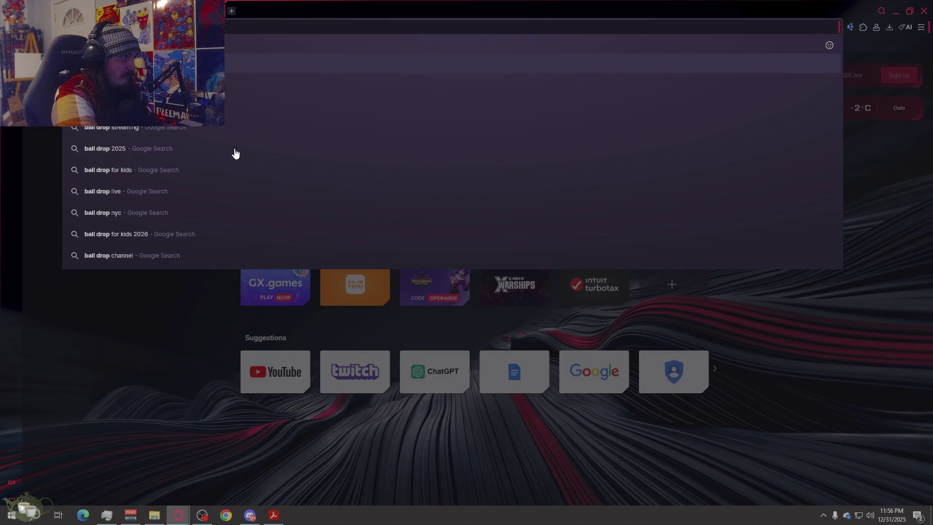
{"action": "type", "text": "e"}
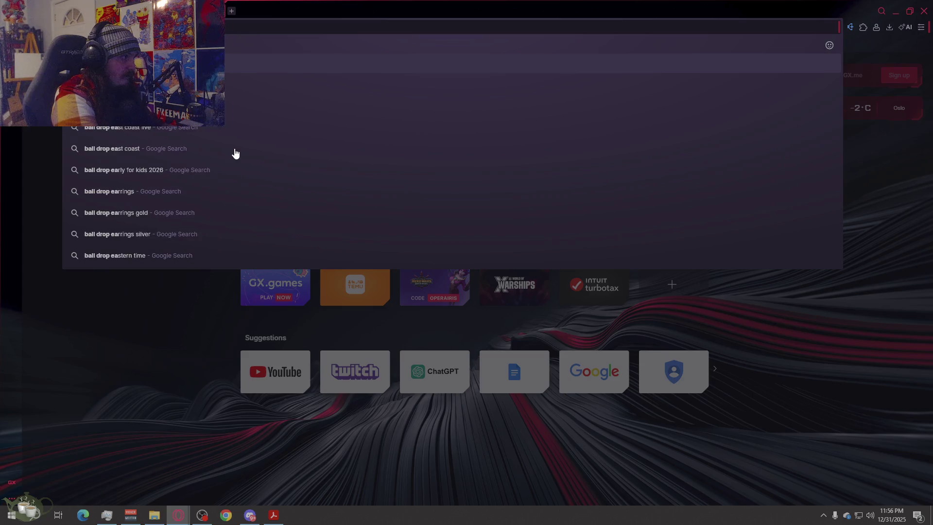
{"action": "key", "text": "Return"}
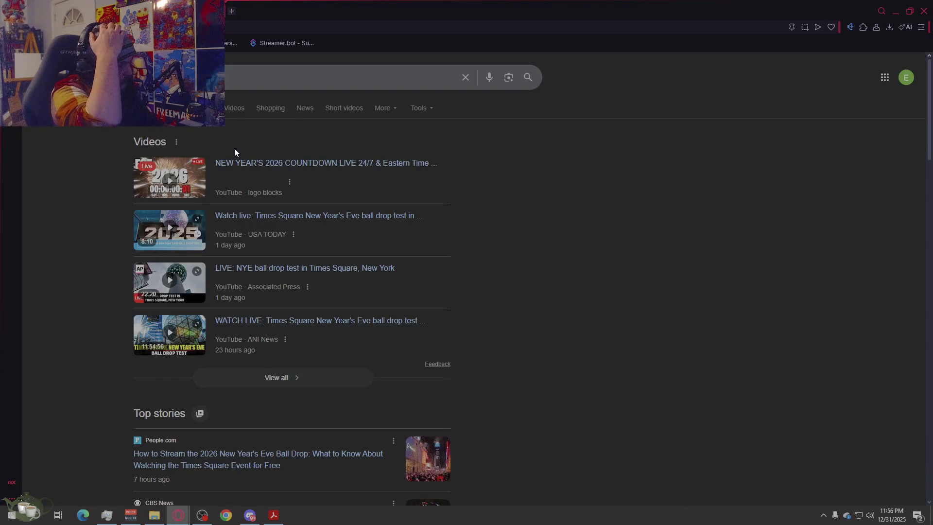
{"action": "left_click", "coordinate": [164, 177]}
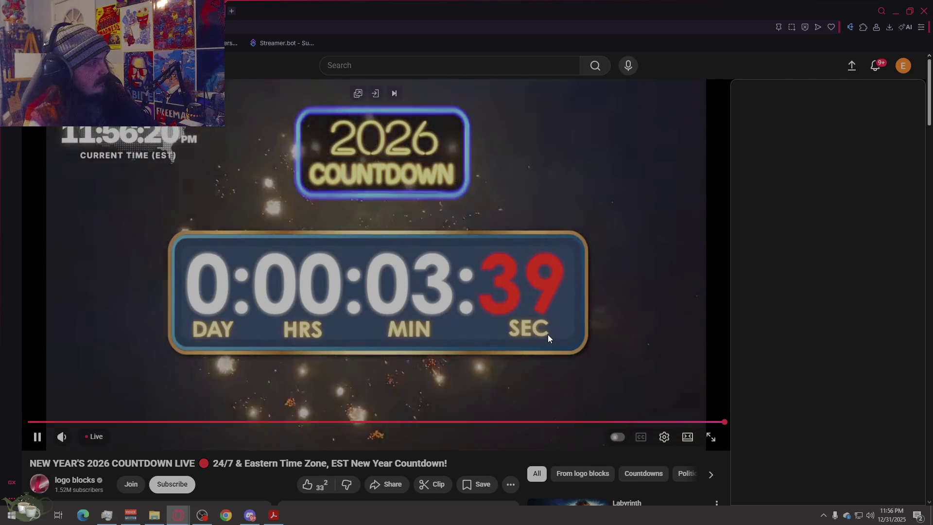
{"action": "scroll", "coordinate": [548, 335], "scroll_direction": "down", "scroll_amount": 3}
{"action": "scroll", "coordinate": [547, 335], "scroll_direction": "down", "scroll_amount": 4}
{"action": "scroll", "coordinate": [547, 338], "scroll_direction": "down", "scroll_amount": 5}
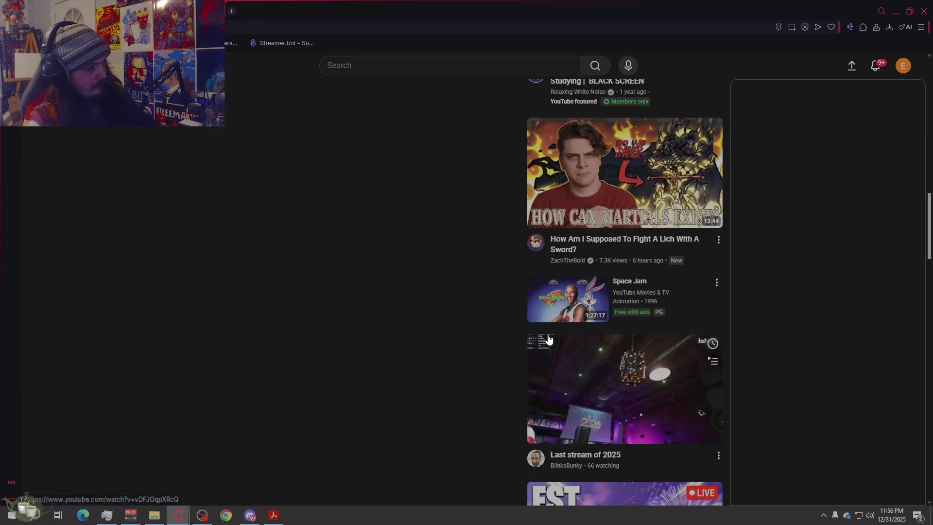
{"action": "scroll", "coordinate": [548, 337], "scroll_direction": "down", "scroll_amount": 5}
{"action": "scroll", "coordinate": [548, 338], "scroll_direction": "up", "scroll_amount": 8}
{"action": "scroll", "coordinate": [547, 334], "scroll_direction": "up", "scroll_amount": 6}
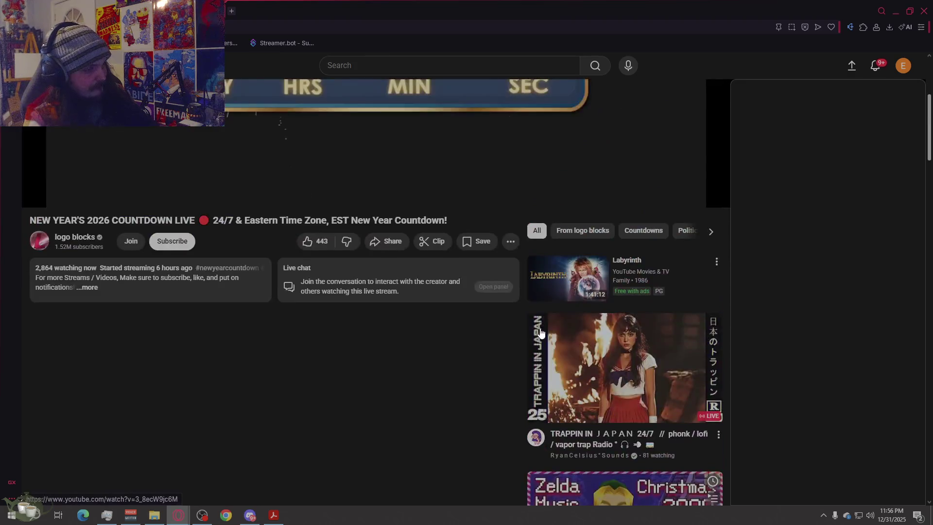
{"action": "scroll", "coordinate": [517, 355], "scroll_direction": "up", "scroll_amount": 3}
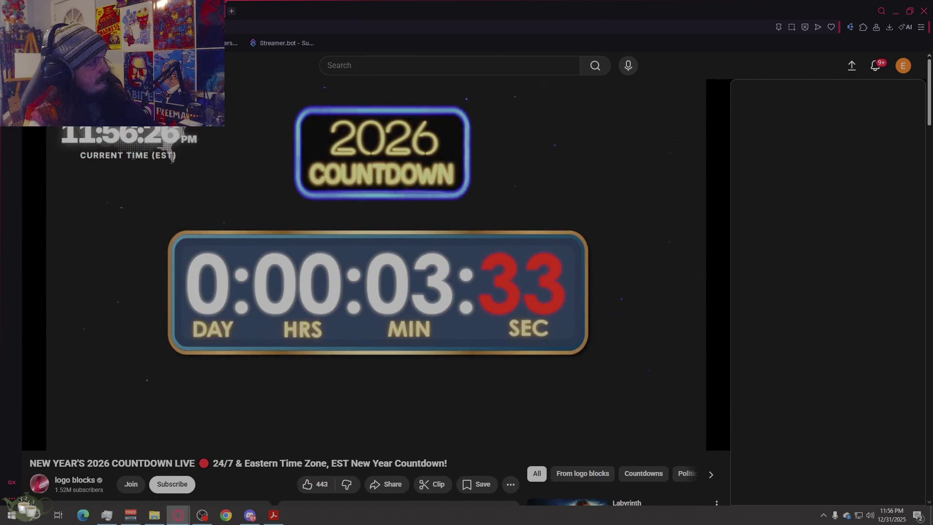
{"action": "key", "text": "alt+Left"}
{"action": "scroll", "coordinate": [473, 307], "scroll_direction": "down", "scroll_amount": 2}
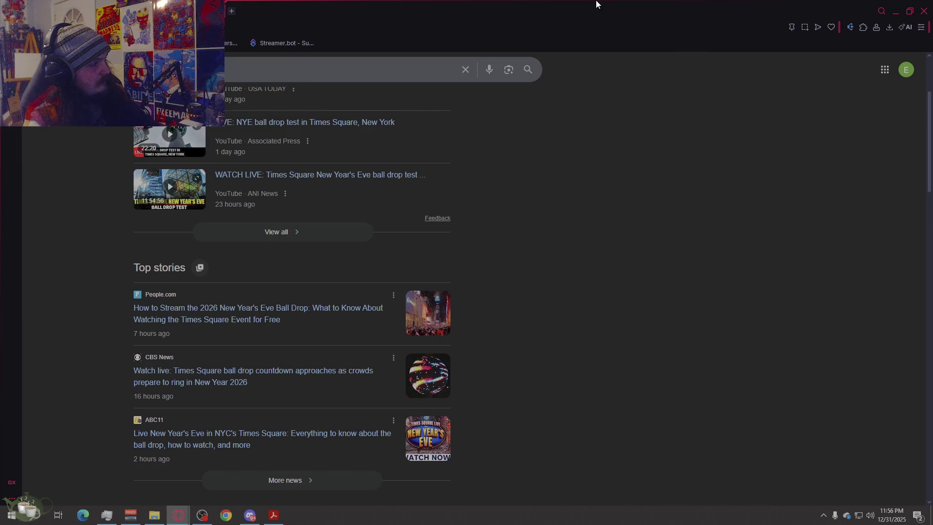
{"action": "left_click", "coordinate": [225, 11]}
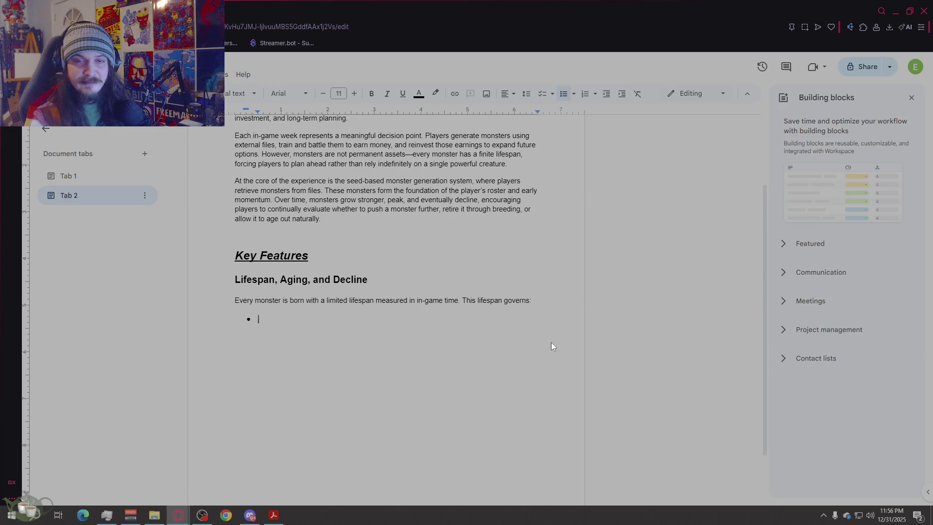
{"action": "type", "text": "How long the monster can par"}
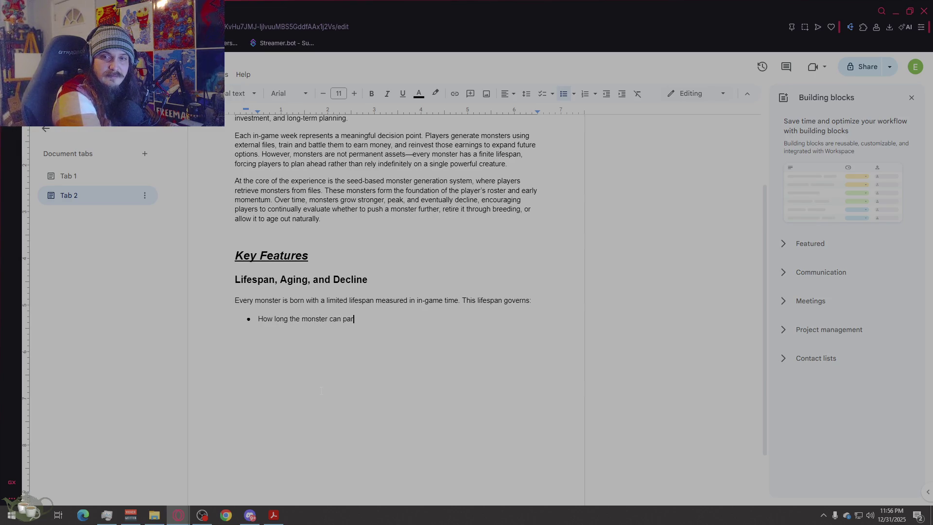
{"action": "type", "text": "ti"}
{"action": "type", "text": "cipate in batt"}
{"action": "type", "text": "les "}
{"action": "type", "text": "How many times"}
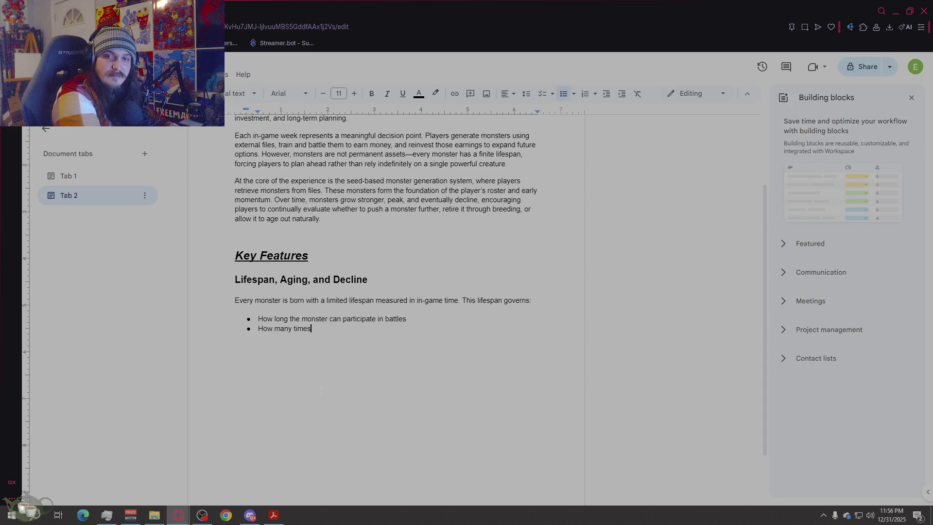
{"action": "type", "text": " it may breed "}
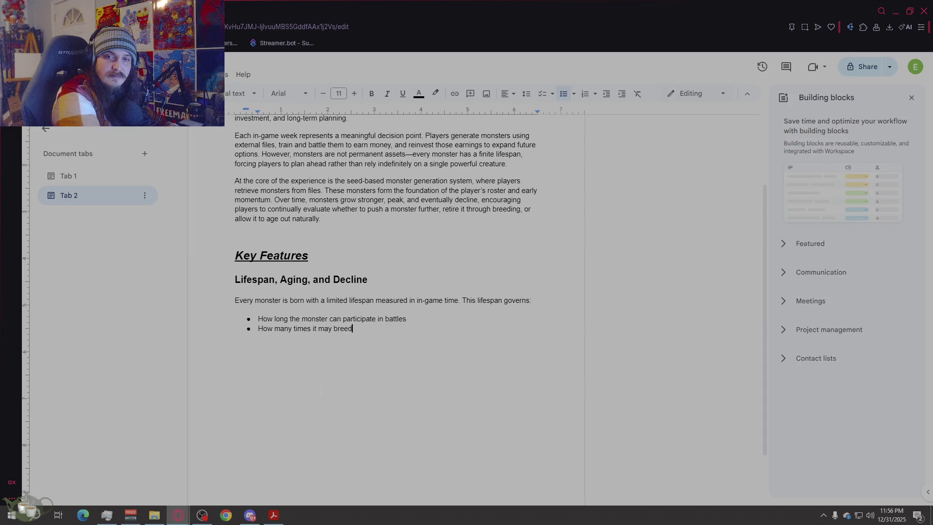
{"action": "type", "text": "The quality of offspring it can produce"}
Step: Finish the combat-effectiveness bullet, fix the 'effectiveness' typo and exit the list
{"action": "key", "text": "Return"}
{"action": "type", "text": "The arc of its o"}
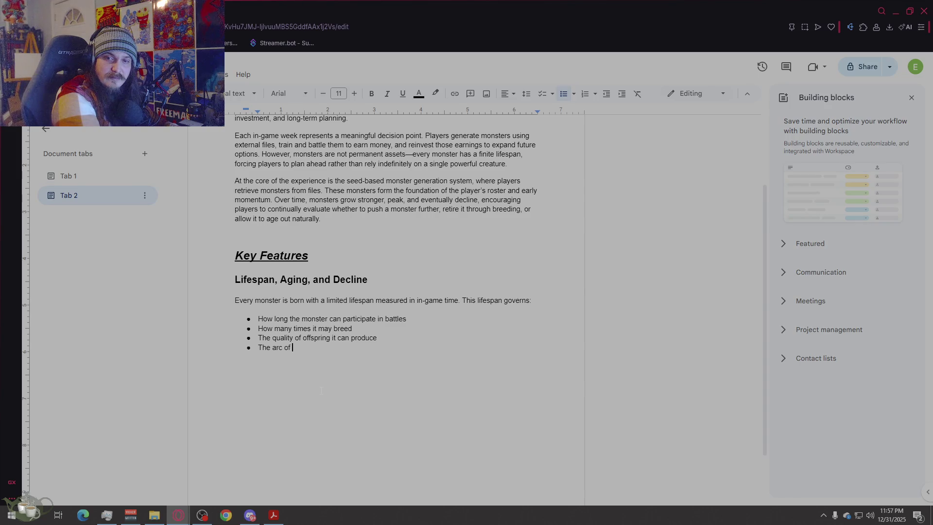
{"action": "type", "text": "verall combat effectivness"}
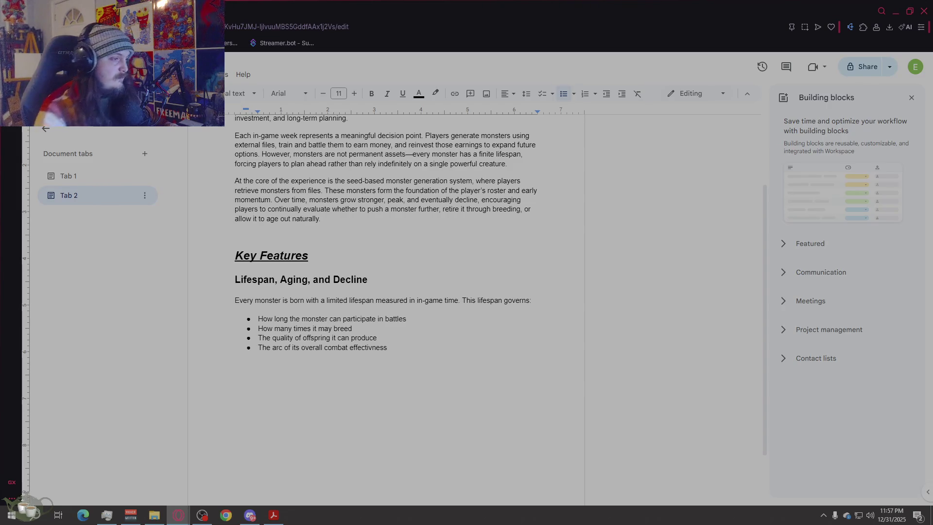
{"action": "left_click", "coordinate": [374, 348]}
{"action": "type", "text": "e"}
{"action": "left_click", "coordinate": [293, 422]}
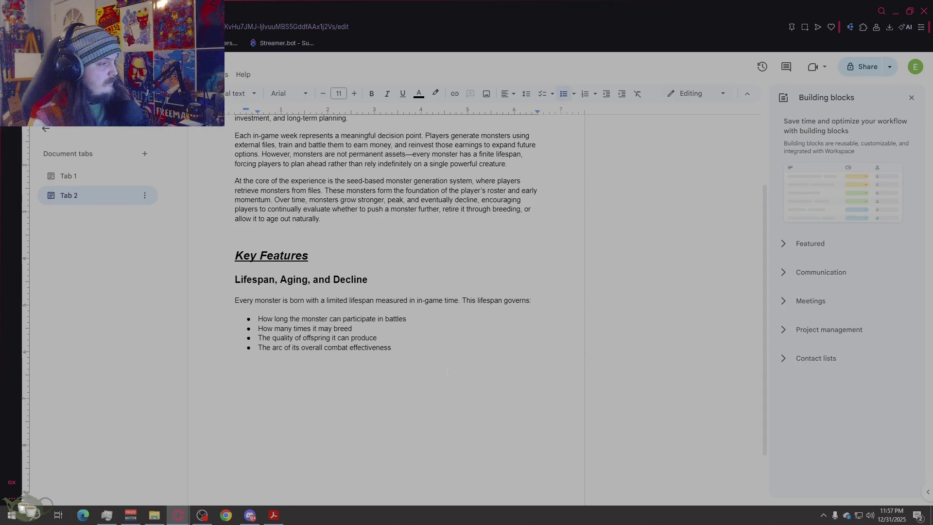
{"action": "key", "text": "Down"}
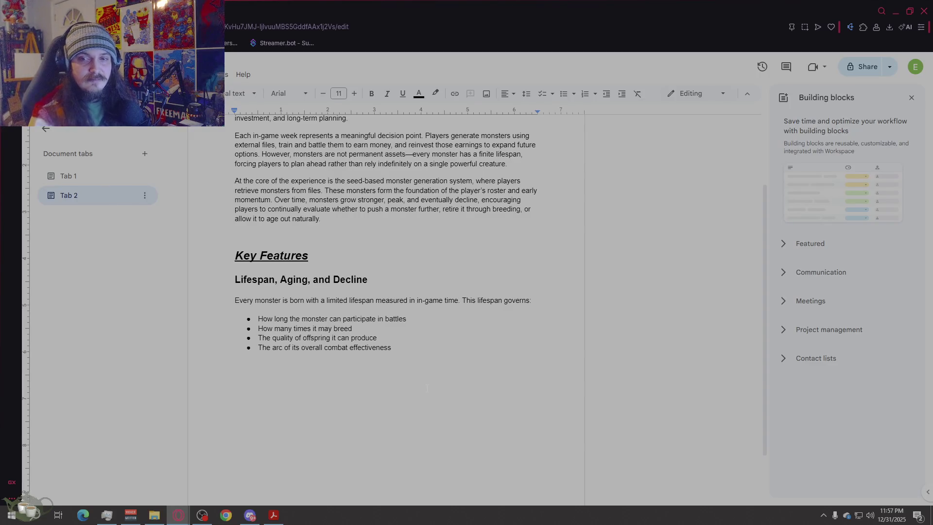
{"action": "type", "text": "A"}
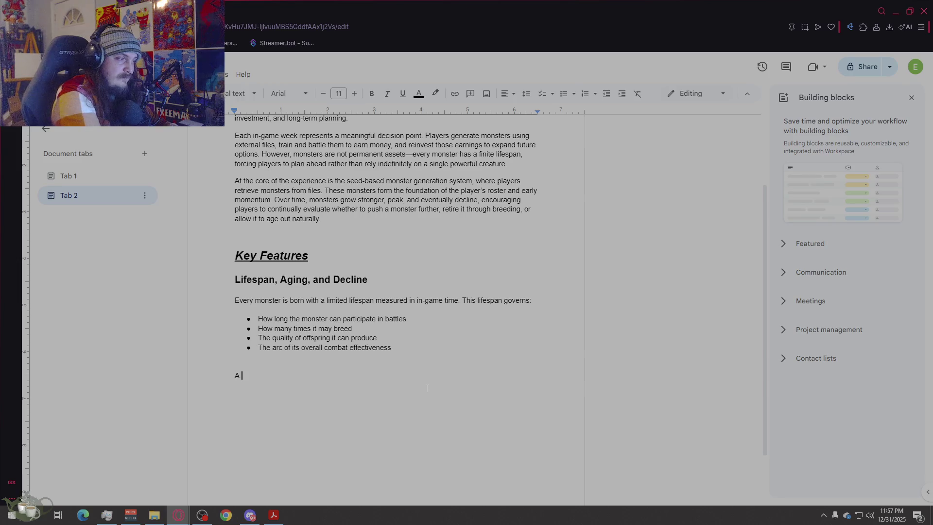
{"action": "type", "text": " Monsters life follows a natural curve:"}
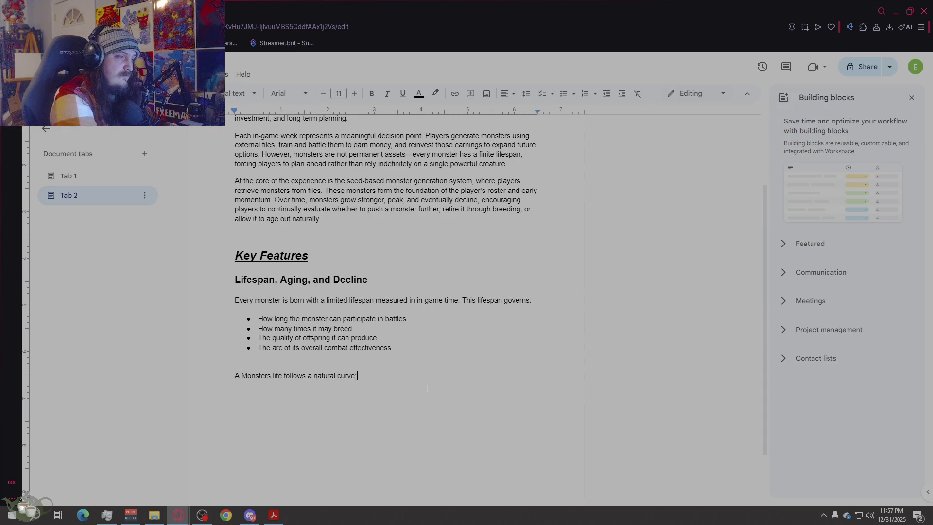
Step: Start a bulleted list directly under 'A Monsters life follows a natural curve:'
{"action": "key", "text": "Return"}
{"action": "key", "text": "Return"}
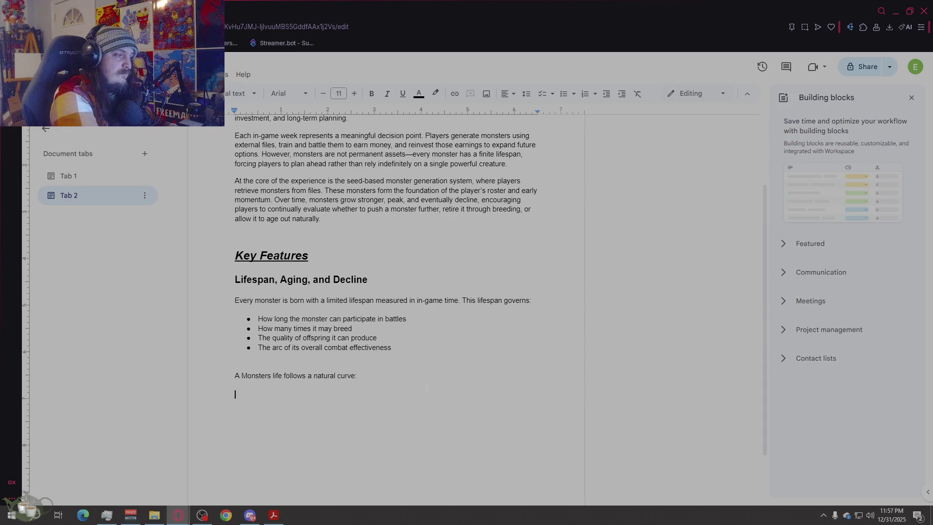
{"action": "left_click", "coordinate": [562, 97]}
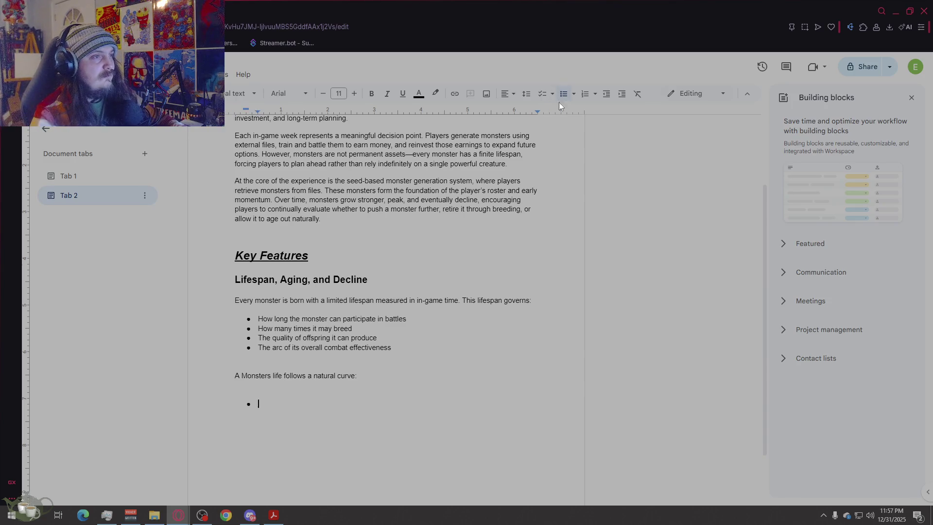
{"action": "key", "text": "Up"}
{"action": "key", "text": "BackSpace"}
{"action": "key", "text": "Down"}
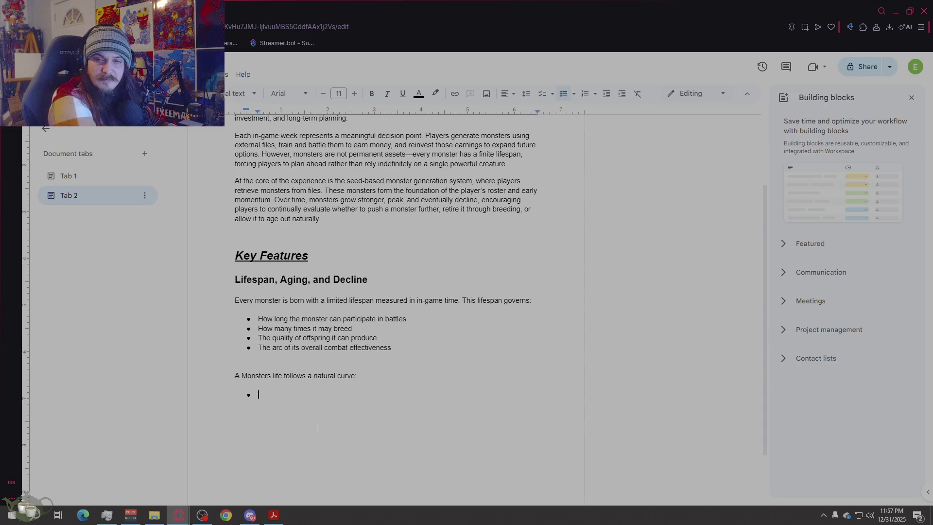
{"action": "type", "text": "Early life: Low power, High grow"}
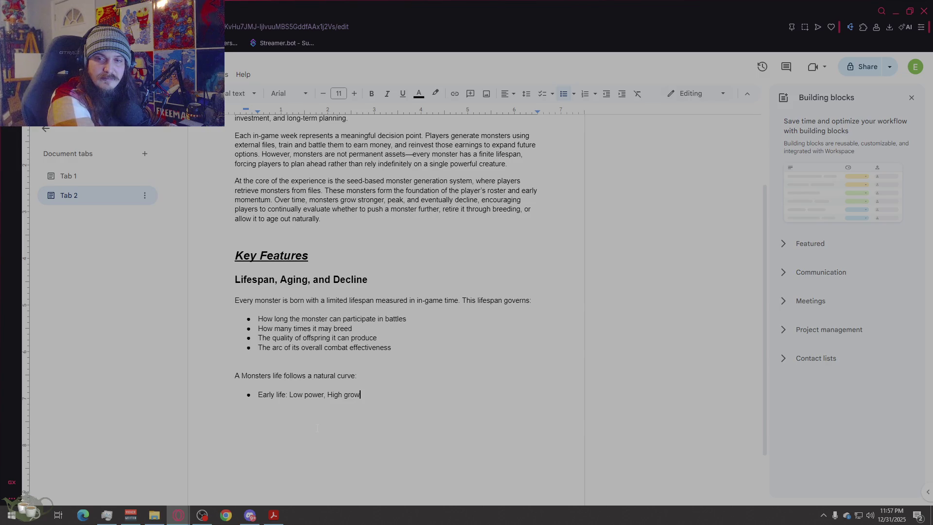
{"action": "type", "text": "th potential "}
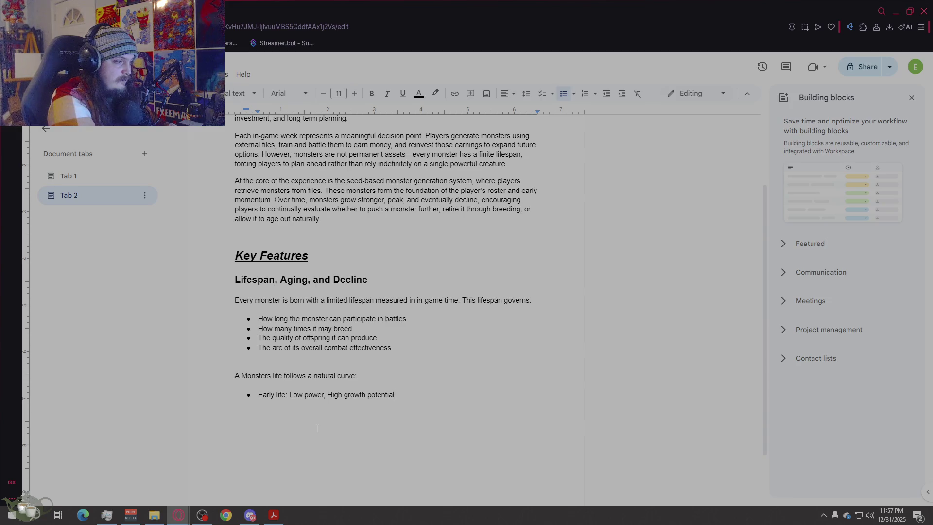
{"action": "type", "text": "Prime: Peak performance and breeding quality "}
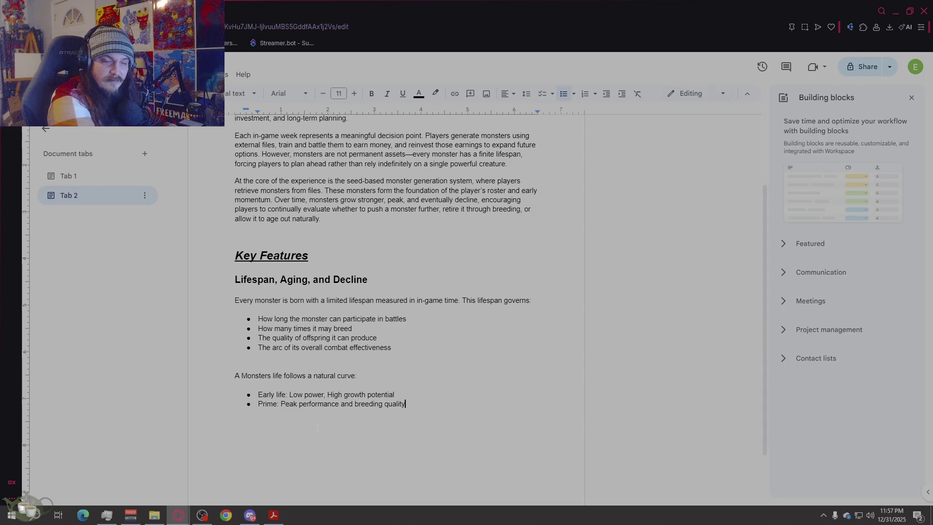
{"action": "type", "text": "Decline"}
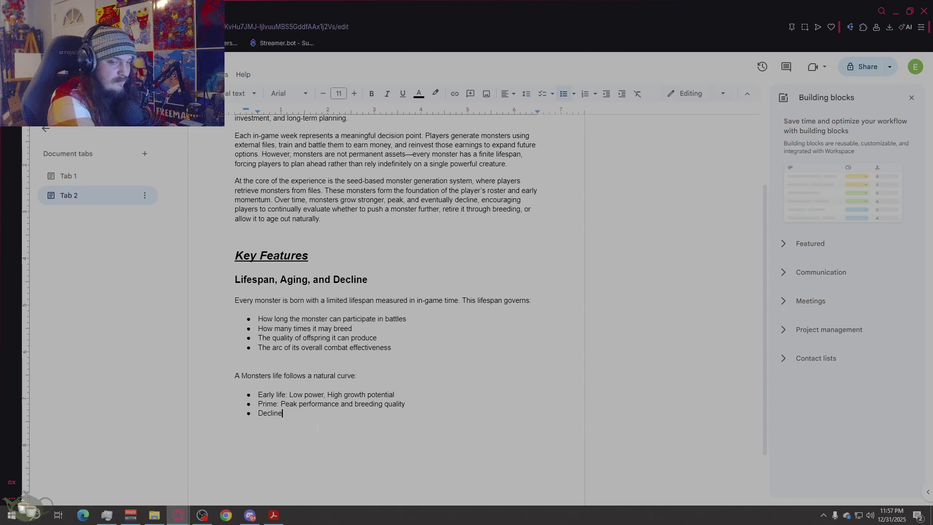
{"action": "type", "text": ": Gra"}
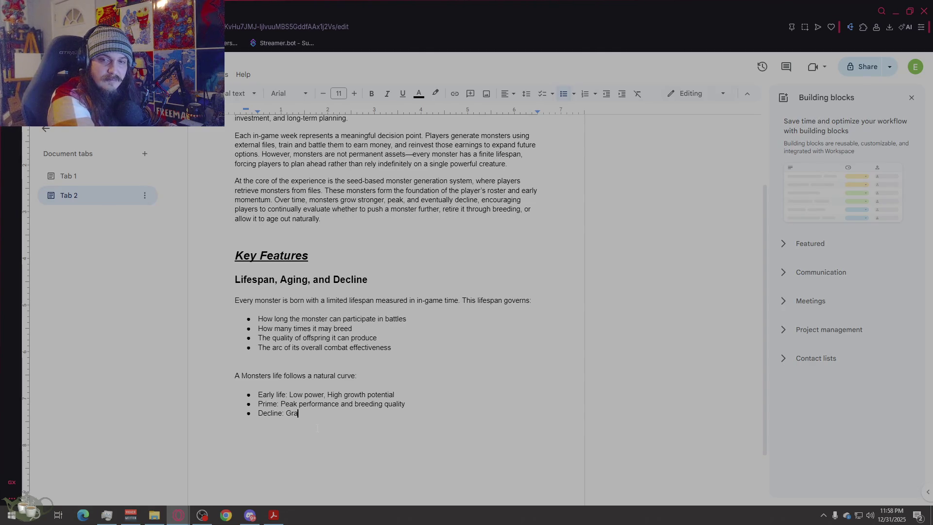
{"action": "type", "text": "dual stat "}
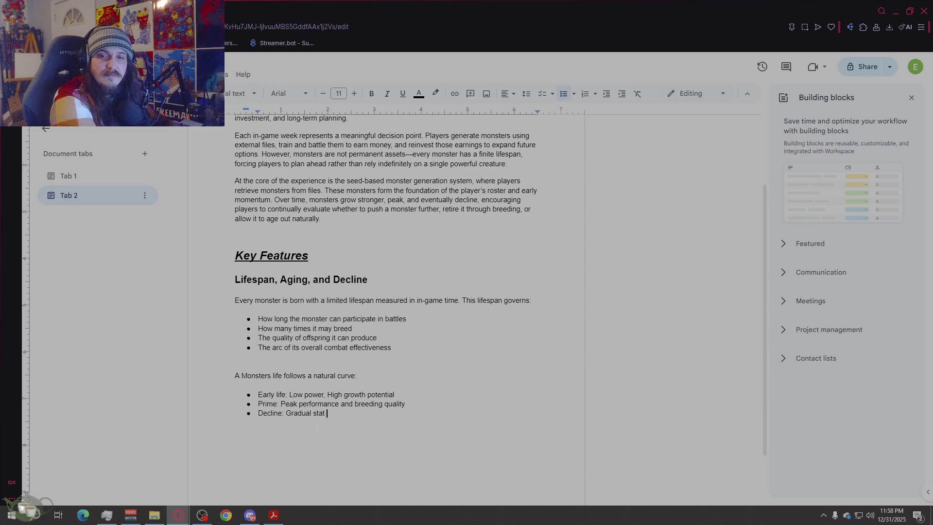
{"action": "type", "text": "degradation and reduced breeding effectiveness"}
Step: Add the Death stage bullet after Decline and delete the stray letter after 'roster'
{"action": "key", "text": "Return"}
{"action": "type", "text": "Death"}
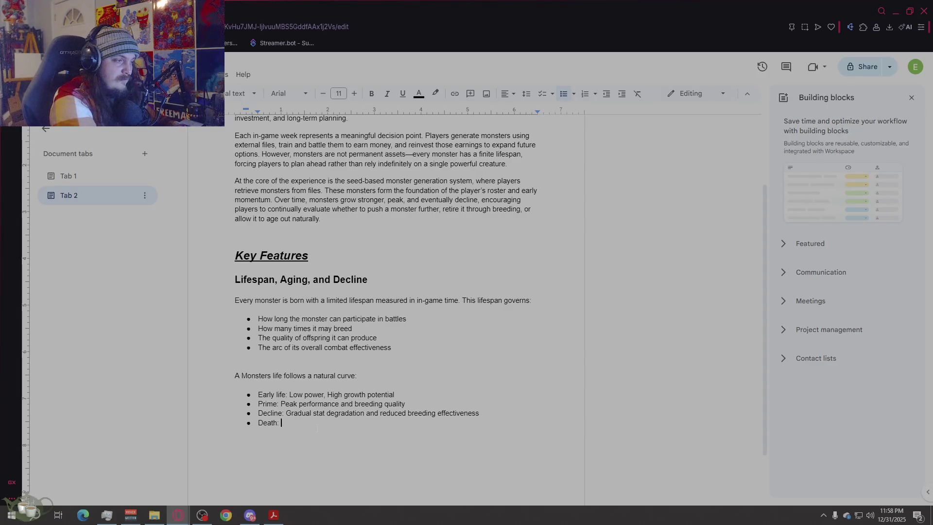
{"action": "type", "text": ": Monster passes away and is removed from the rosters"}
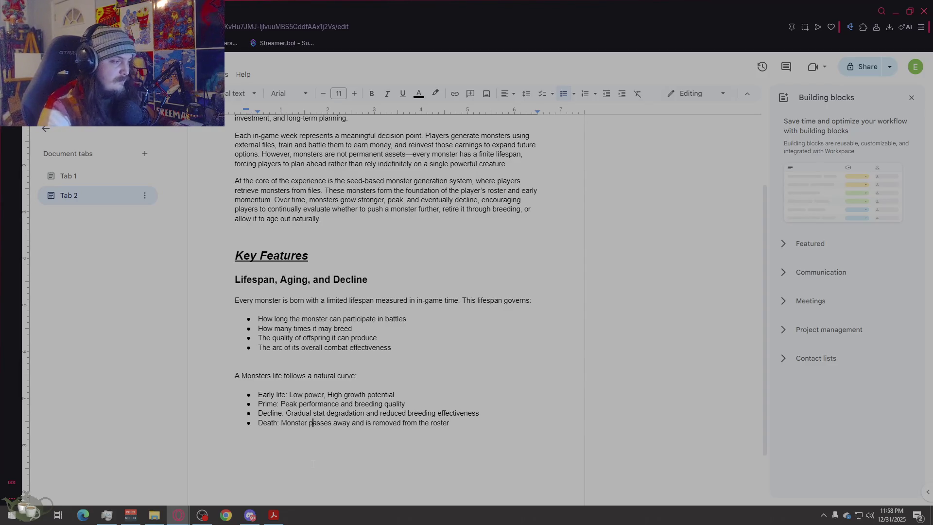
{"action": "key", "text": "shift+End"}
{"action": "key", "text": "BackSpace"}
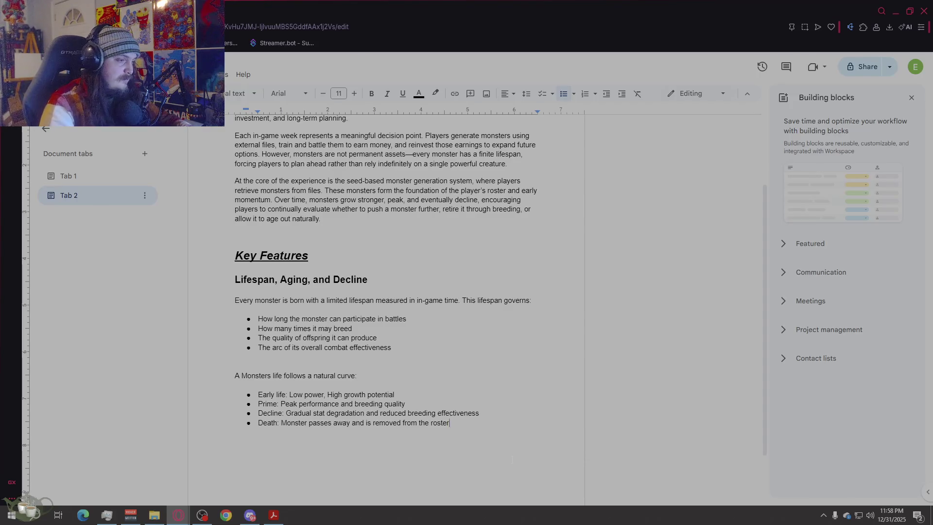
{"action": "scroll", "coordinate": [387, 307], "scroll_direction": "down", "scroll_amount": 2}
Step: Finish the closing sentence on roster planning and correct 'longterm' to 'long-term', ending with a period
{"action": "key", "text": "Return"}
{"action": "key", "text": "Return"}
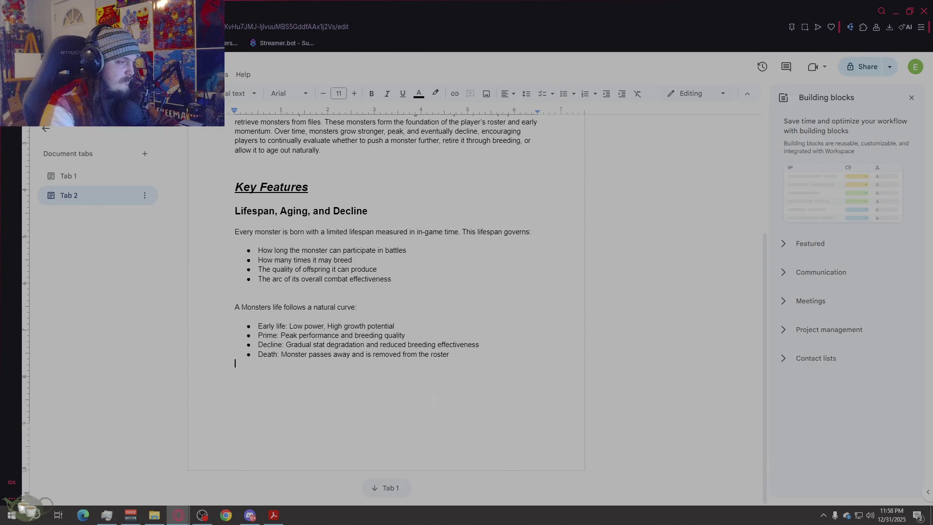
{"action": "type", "text": "This ens"}
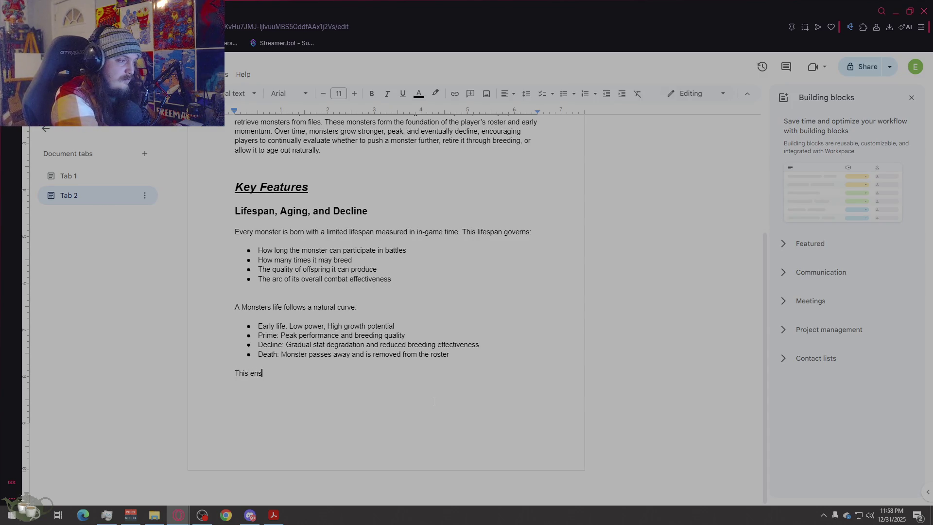
{"action": "type", "text": "no monster remainsdominatn"}
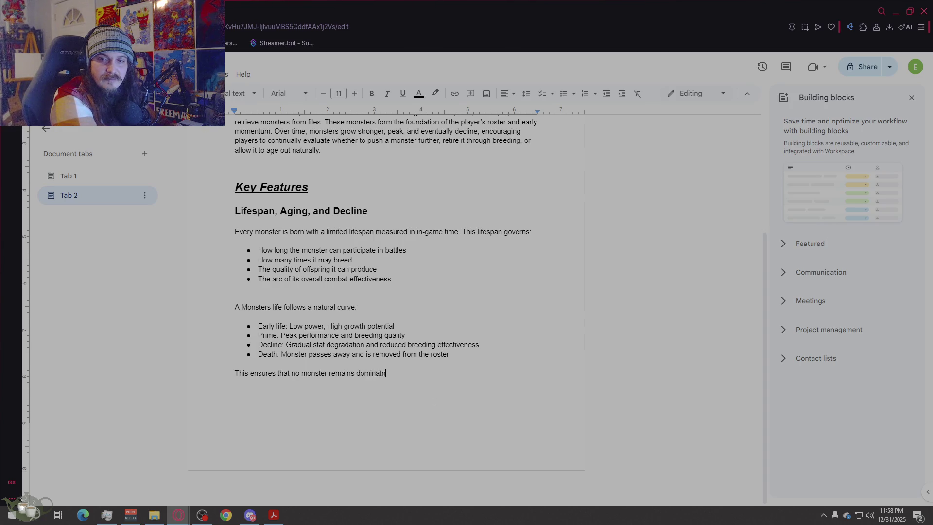
{"action": "key", "text": "BackSpace"}
{"action": "key", "text": "BackSpace"}
{"action": "type", "text": "nt fore"}
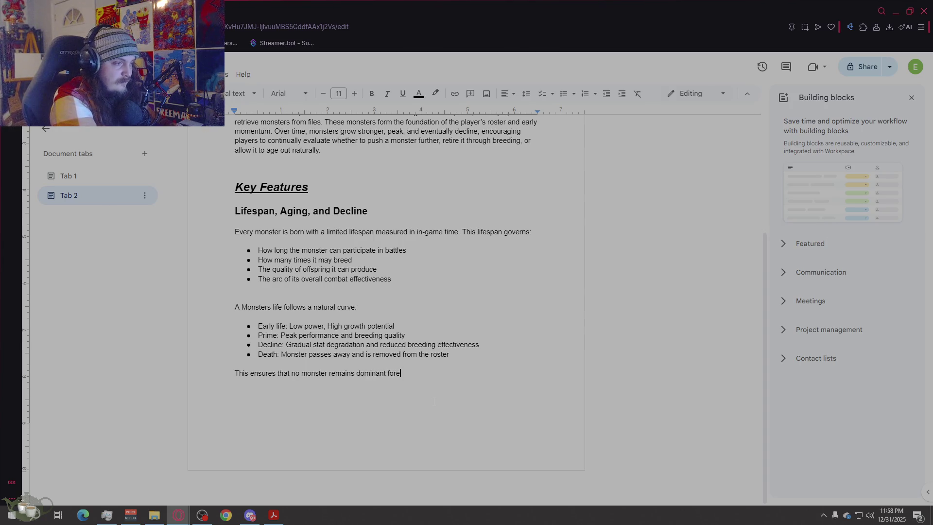
{"action": "type", "text": "ver and re"}
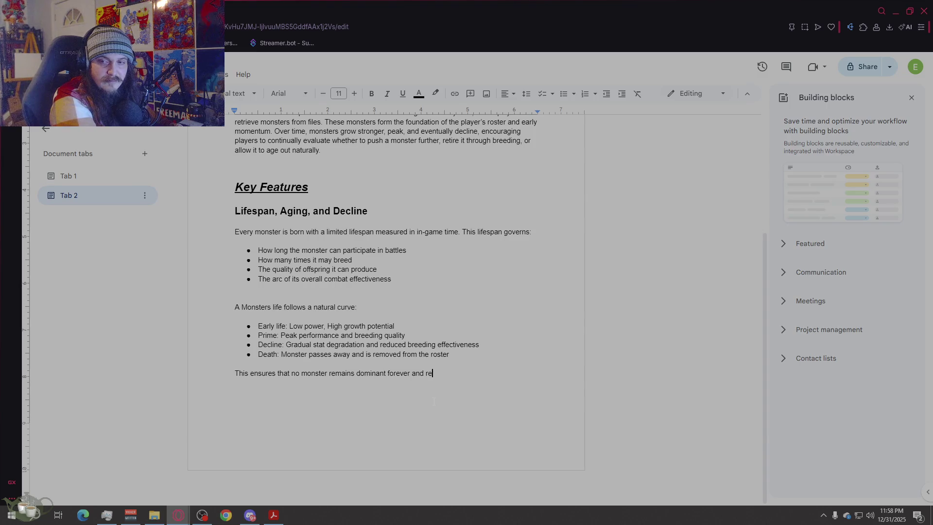
{"action": "type", "text": "inforces longterm"}
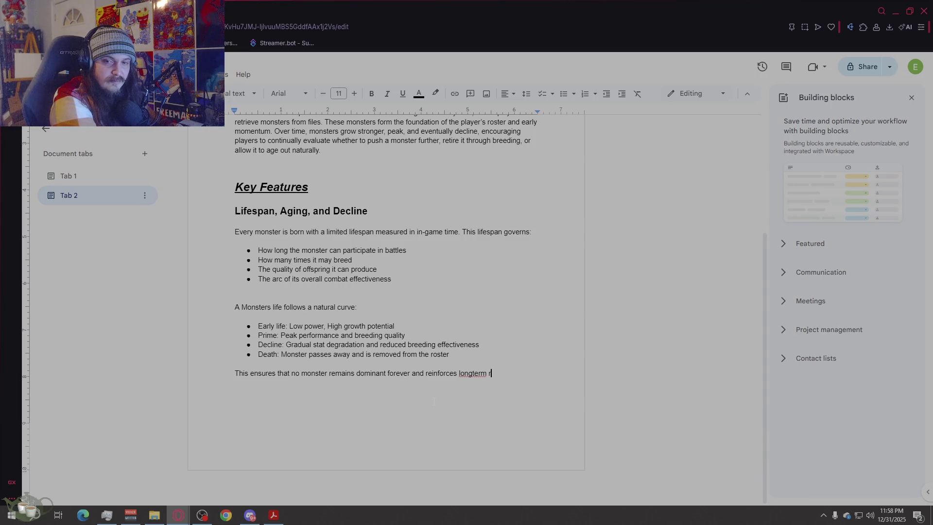
{"action": "type", "text": "roster pla"}
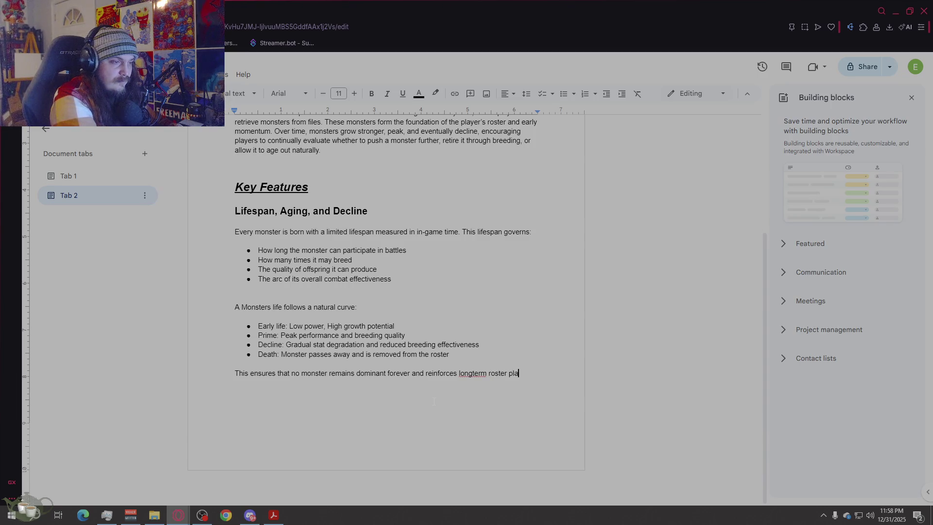
{"action": "type", "text": "nning"}
{"action": "left_click", "coordinate": [472, 373]}
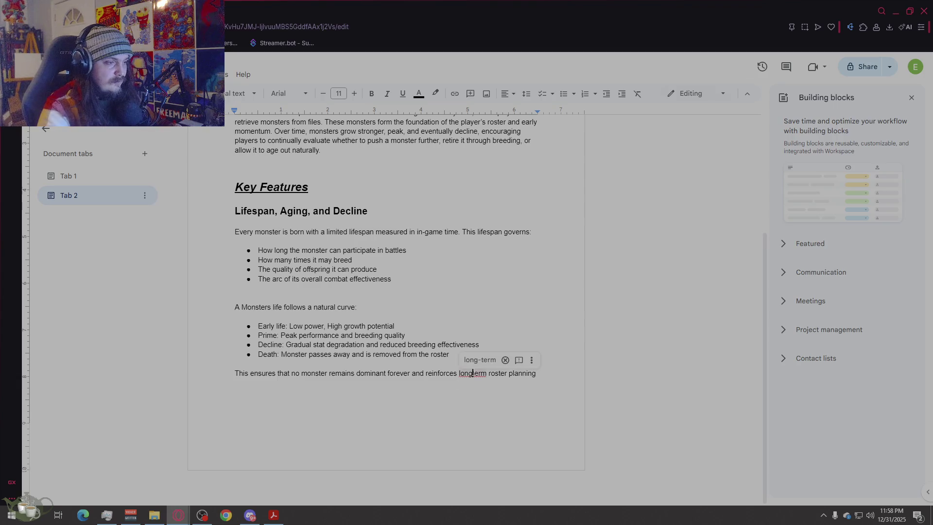
{"action": "left_click", "coordinate": [480, 359]}
{"action": "key", "text": "End"}
{"action": "type", "text": "."}
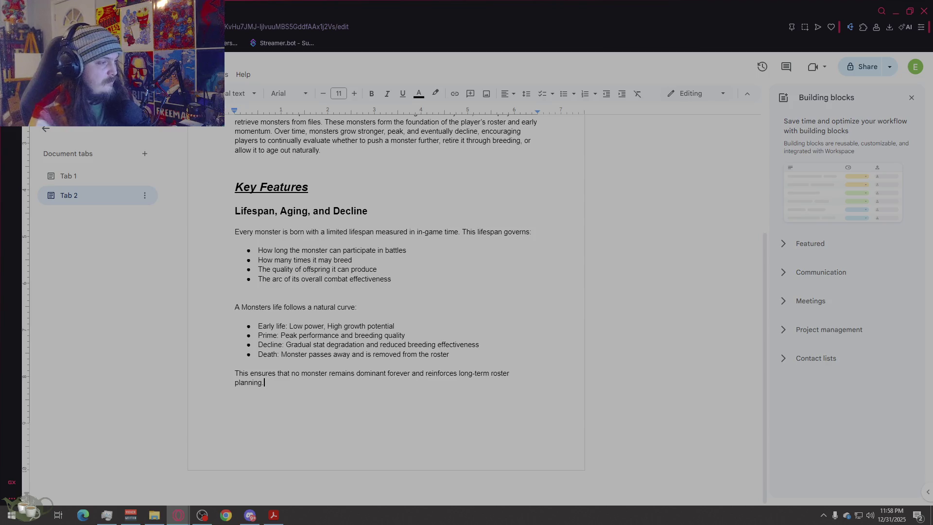
{"action": "scroll", "coordinate": [387, 292], "scroll_direction": "up", "scroll_amount": 2}
{"action": "scroll", "coordinate": [387, 291], "scroll_direction": "down", "scroll_amount": 1}
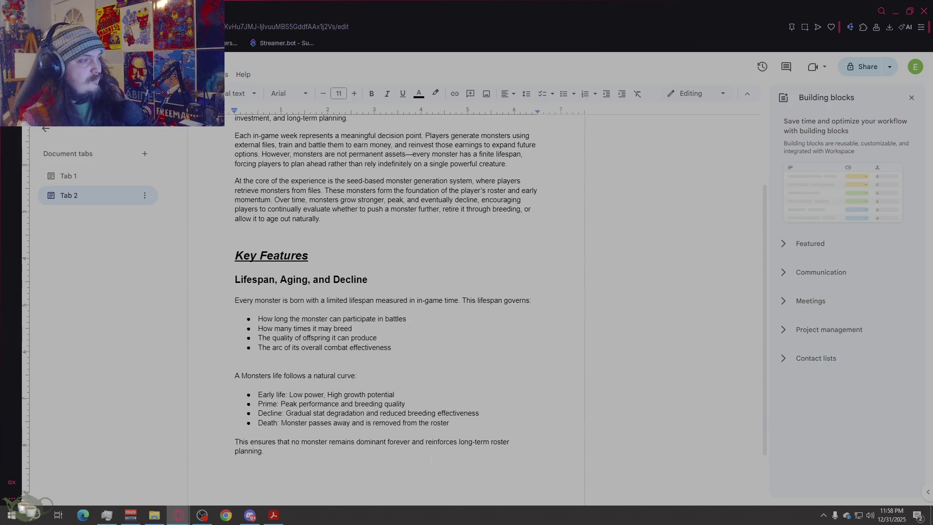
{"action": "scroll", "coordinate": [386, 291], "scroll_direction": "down", "scroll_amount": 1}
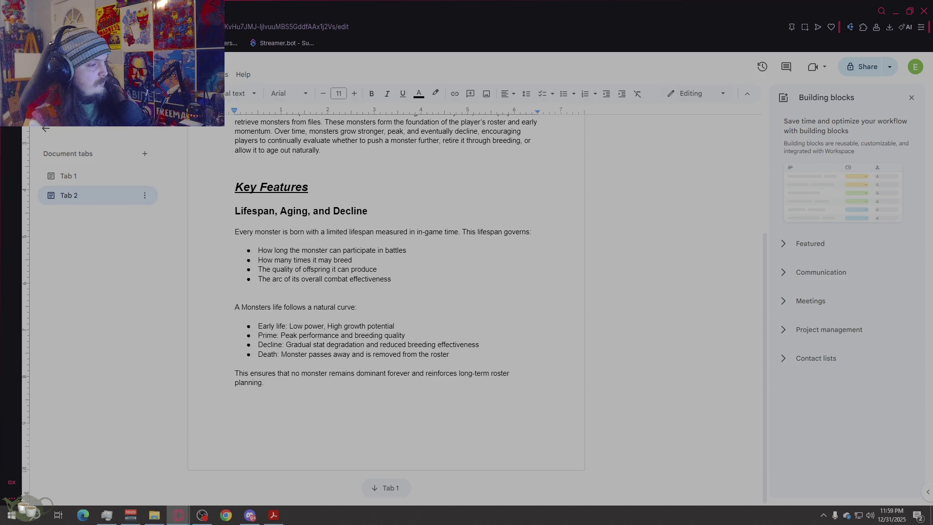
Step: Add a new empty Tab 3, glance at Tab 1, and return to Tab 2's game-design text
{"action": "left_click", "coordinate": [145, 154]}
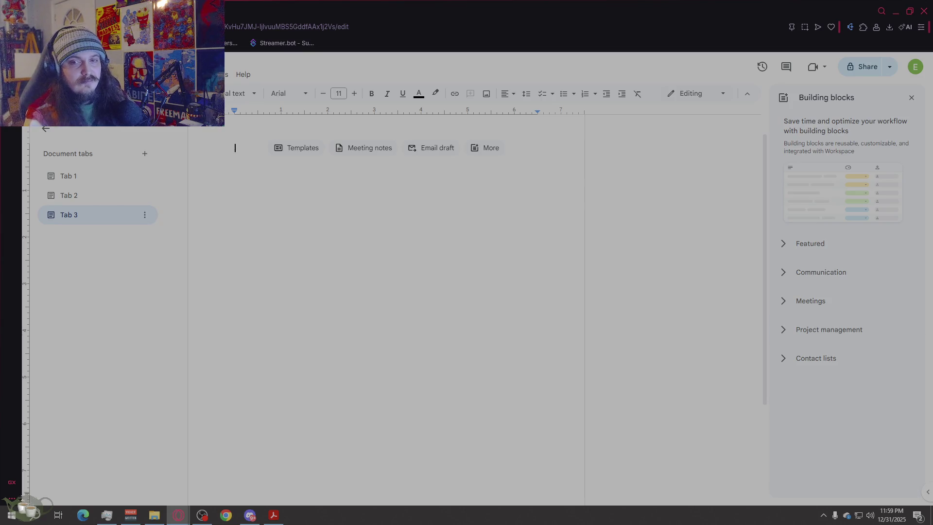
{"action": "left_click", "coordinate": [49, 176]}
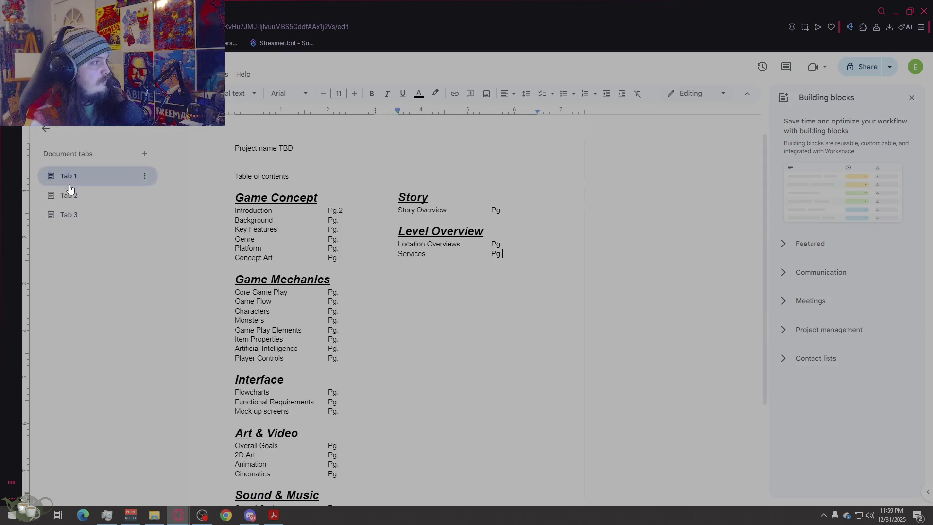
{"action": "left_click", "coordinate": [70, 195]}
Step: Label the Lifespan, Aging, and Decline heading as 'A)', copy the Key Features headings, and go to Tab 3
{"action": "left_click", "coordinate": [236, 301]}
{"action": "type", "text": "ALifespan, Aging, and Decline"}
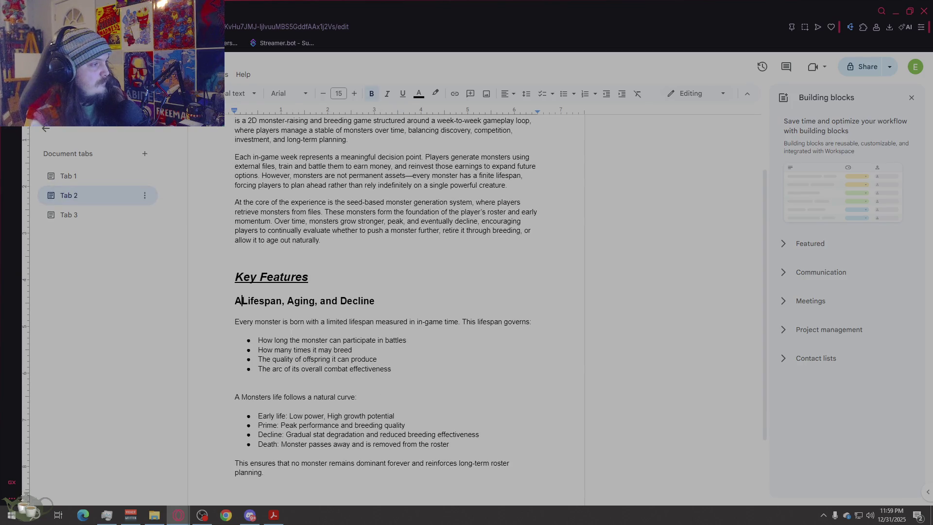
{"action": "type", "text": ")"}
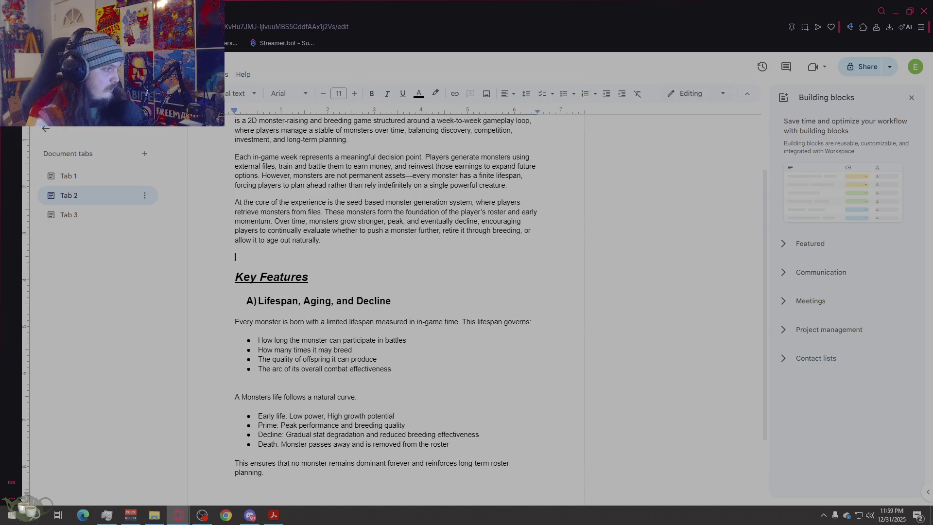
{"action": "key", "text": "Up"}
{"action": "key", "text": "Up"}
{"action": "scroll", "coordinate": [446, 323], "scroll_direction": "down", "scroll_amount": 1}
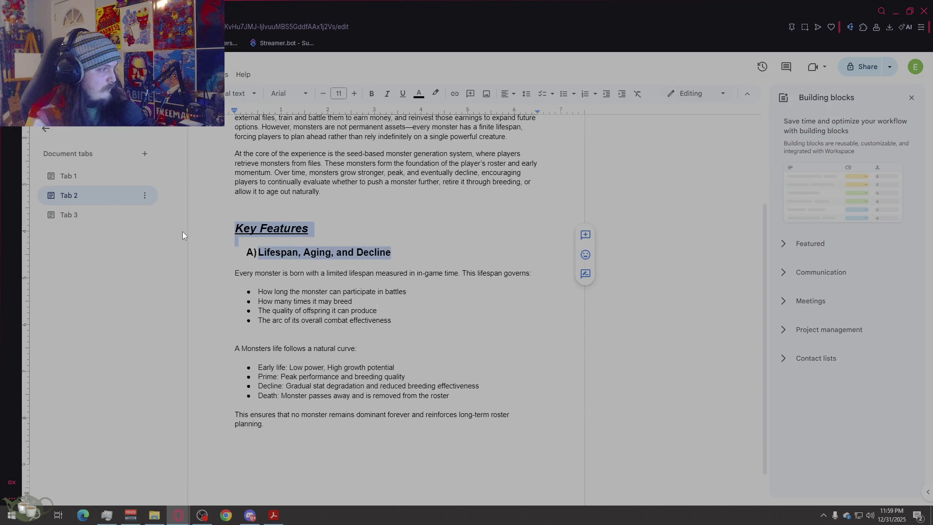
{"action": "left_click", "coordinate": [106, 216]}
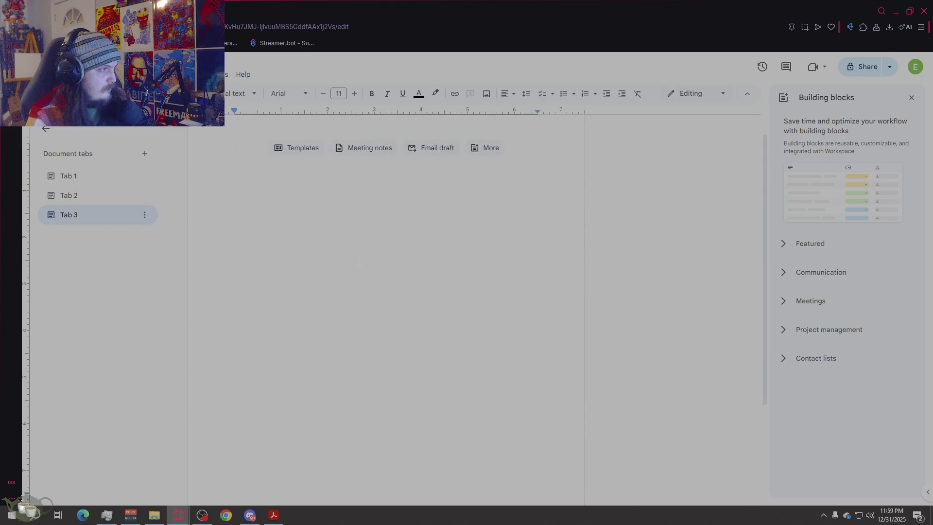
Step: Paste the Key Features and A) Lifespan headings into Tab 3 and strip the A) marker and indent
{"action": "type", "text": "Key Features Lifespan, Aging, and Decline"}
{"action": "left_click", "coordinate": [251, 175]}
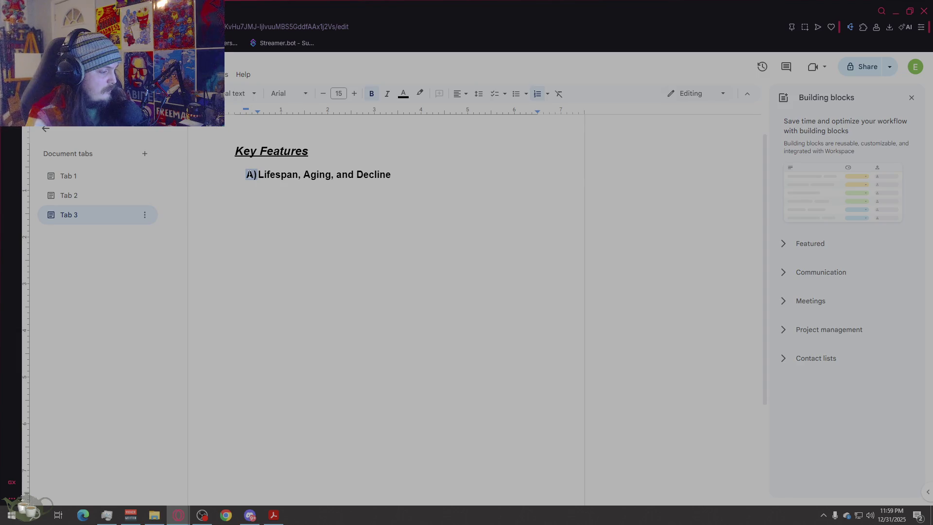
{"action": "type", "text": "B"}
{"action": "left_click", "coordinate": [251, 175]}
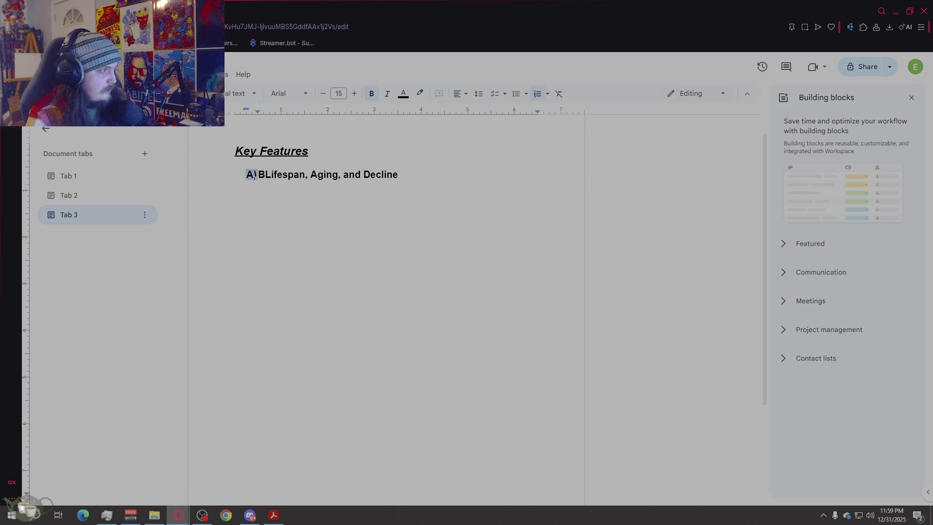
{"action": "key", "text": "BackSpace"}
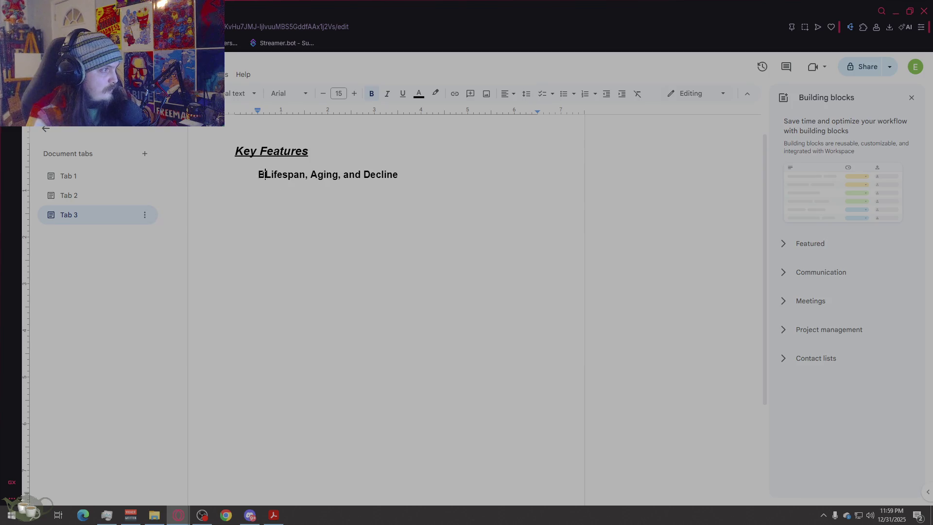
{"action": "key", "text": "ctrl+bracketleft"}
{"action": "type", "text": ")"}
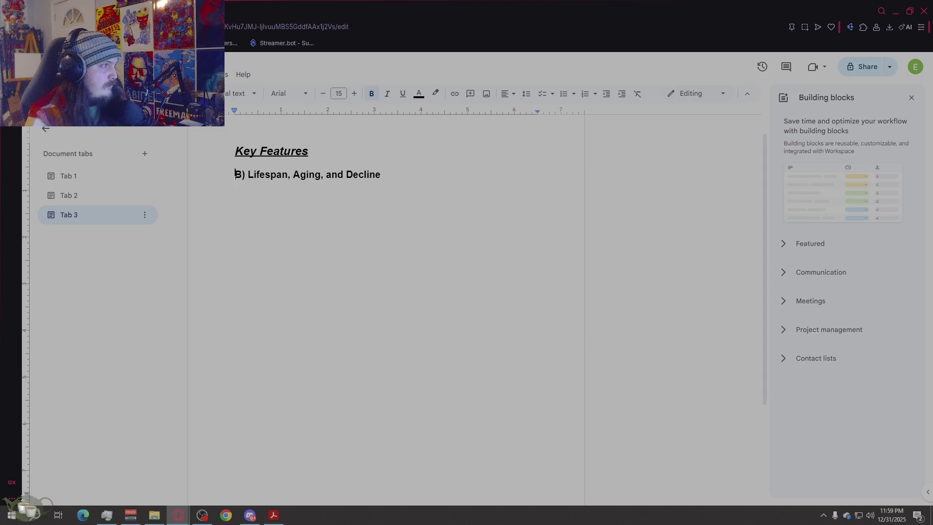
Step: Experiment with indenting a B heading, then revert to the lettered A) list item and delete the stray B
{"action": "key", "text": "Tab"}
{"action": "key", "text": "BackSpace"}
{"action": "key", "text": "BackSpace"}
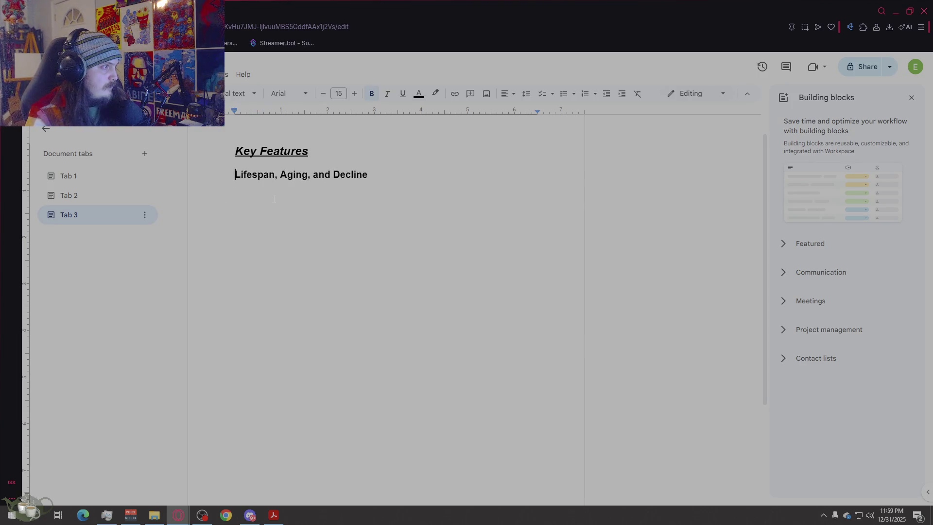
{"action": "type", "text": "B"}
{"action": "key", "text": "ctrl+shift+7"}
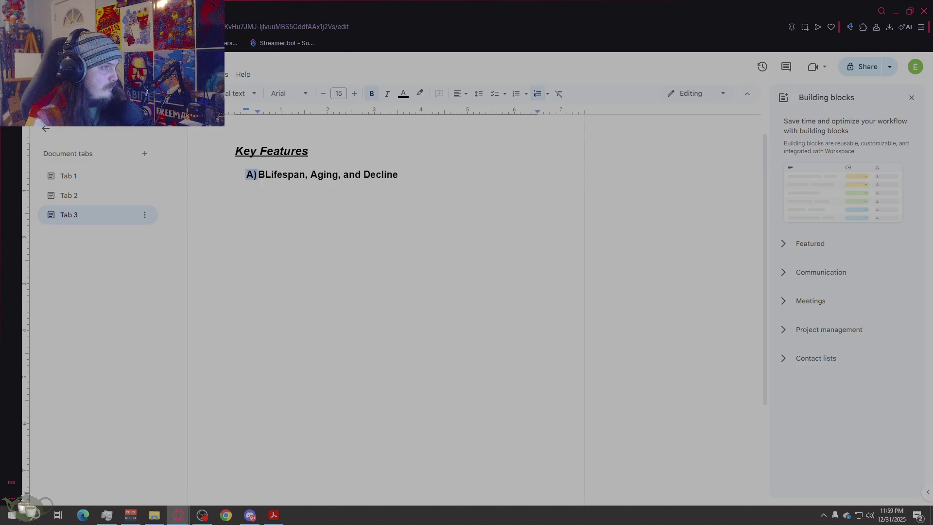
{"action": "key", "text": "BackSpace"}
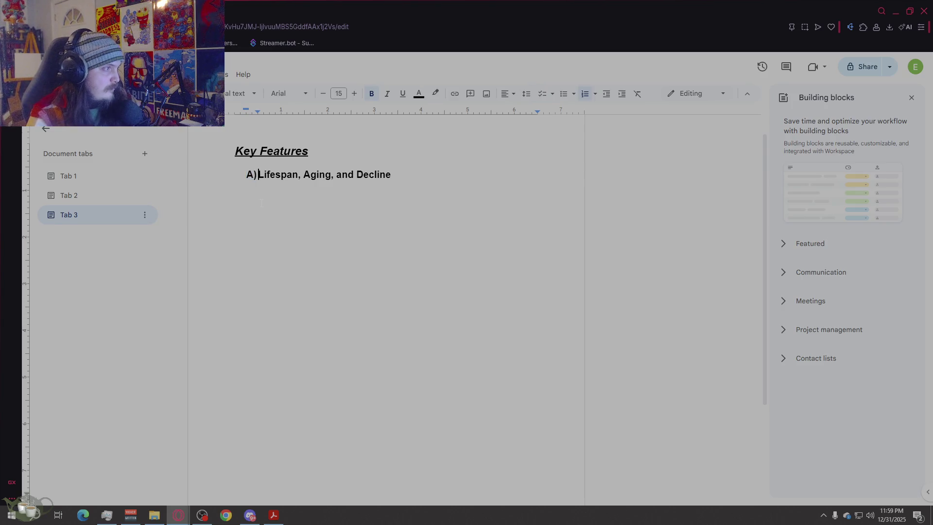
{"action": "right_click", "coordinate": [252, 176]}
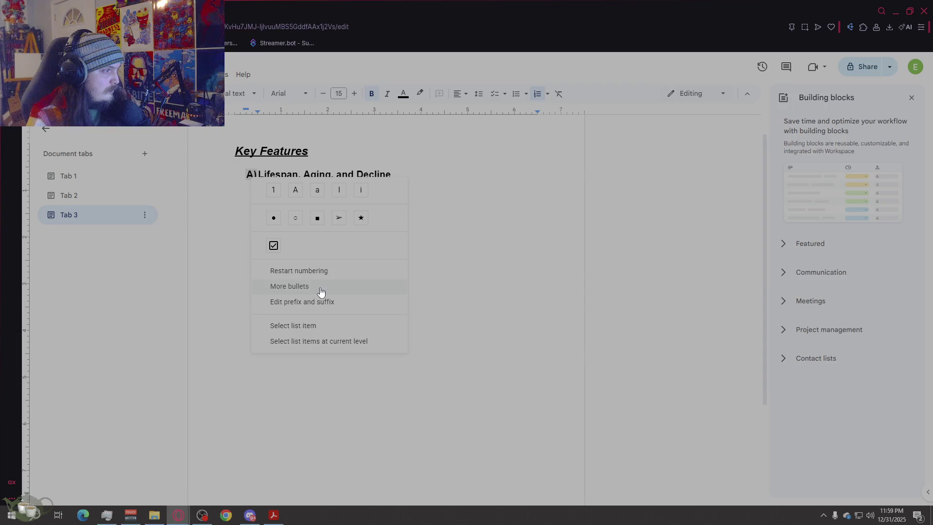
{"action": "left_click", "coordinate": [321, 303]}
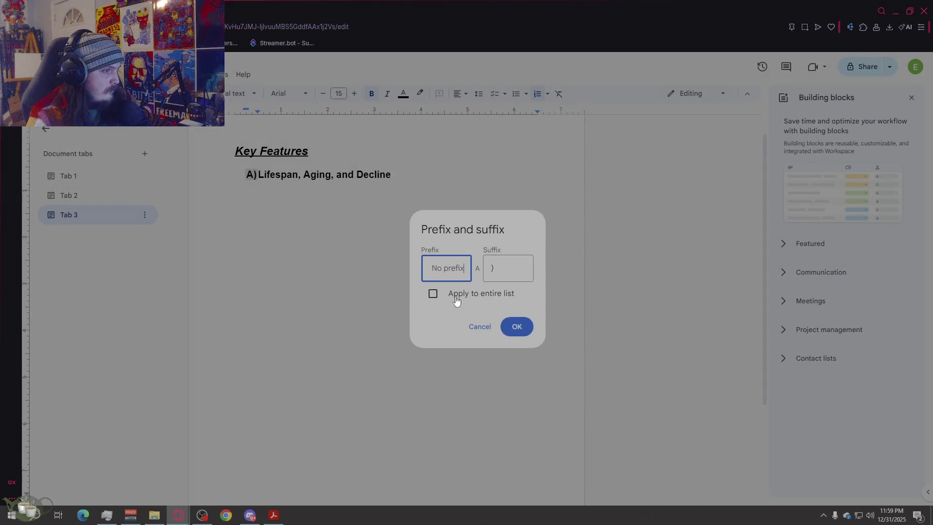
{"action": "left_click", "coordinate": [488, 269]}
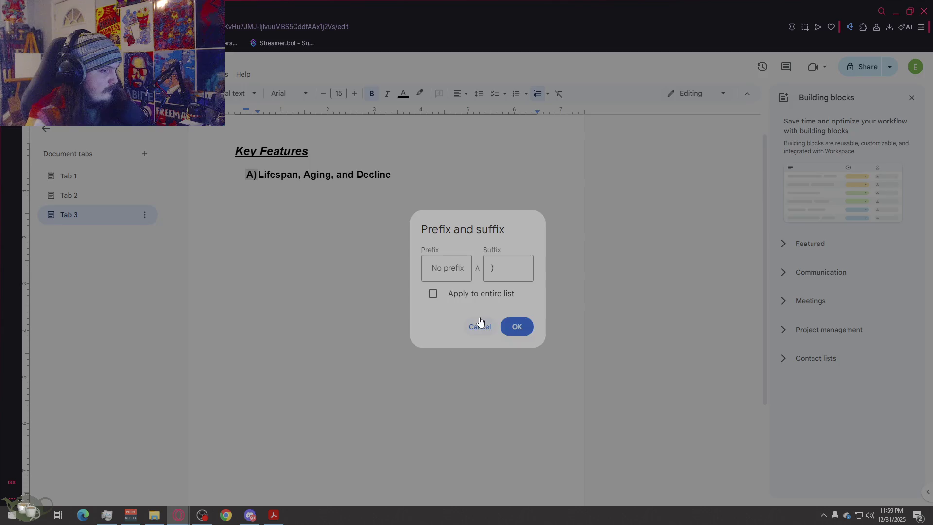
{"action": "left_click", "coordinate": [479, 325]}
{"action": "key", "text": "End"}
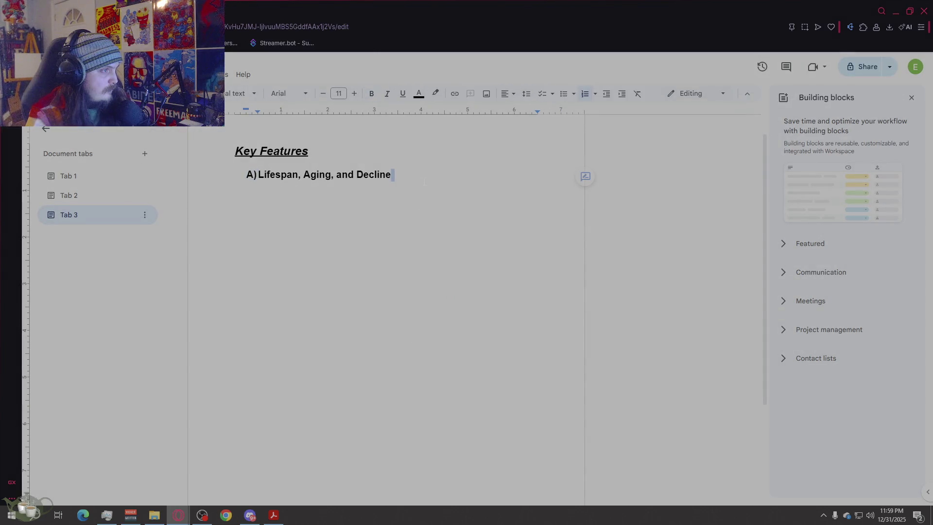
Step: Remove the letter markers from the Lifespan heading and the empty line below, comparing against Tab 2
{"action": "key", "text": "Return"}
{"action": "left_click", "coordinate": [259, 176]}
{"action": "key", "text": "BackSpace"}
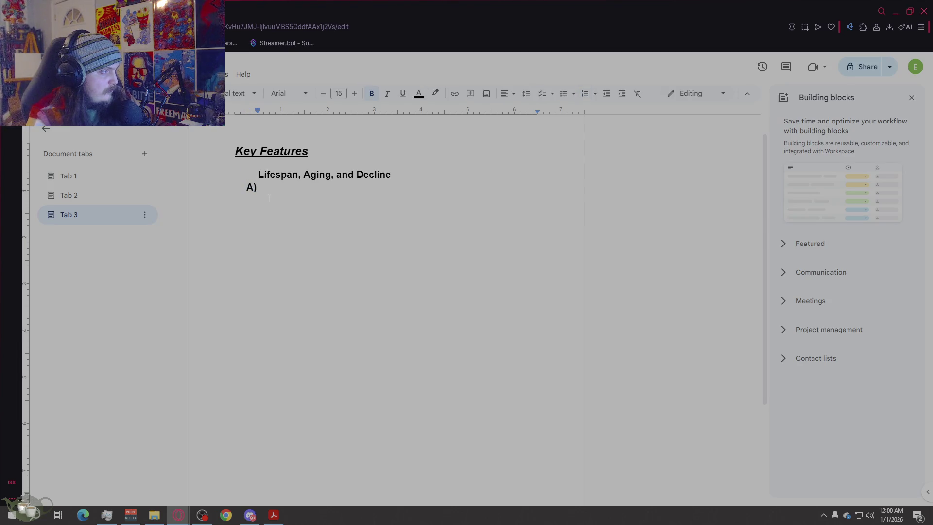
{"action": "left_click", "coordinate": [64, 197]}
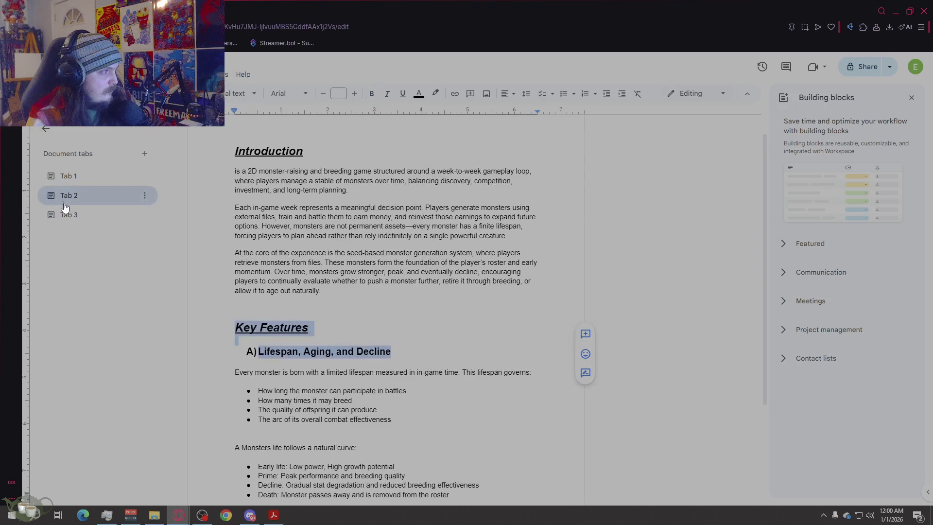
{"action": "left_click", "coordinate": [114, 212]}
{"action": "key", "text": "Down"}
{"action": "key", "text": "BackSpace"}
Step: Relabel the heading as 'B) Lifespan, Aging, and Decline' and indent it one step
{"action": "key", "text": "Up"}
{"action": "type", "text": "B"}
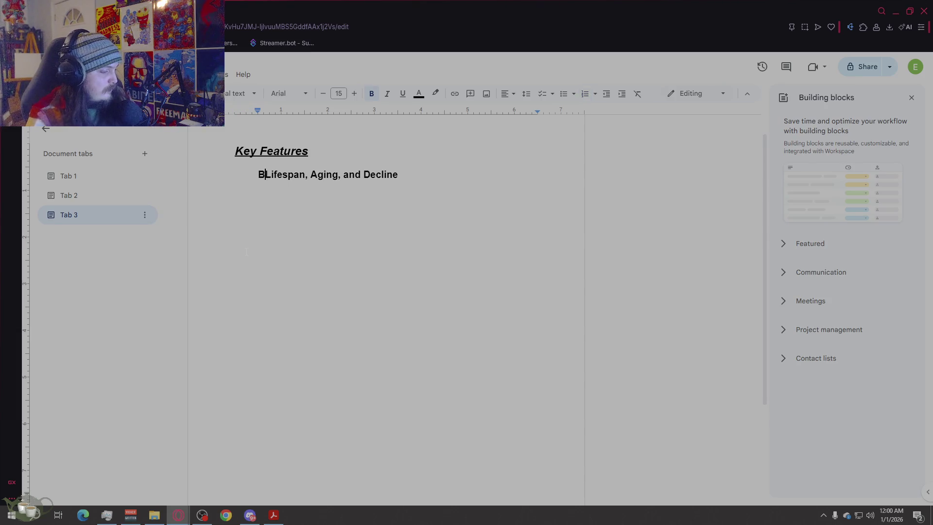
{"action": "type", "text": ")"}
{"action": "key", "text": "BackSpace"}
{"action": "key", "text": "Home"}
{"action": "key", "text": "BackSpace"}
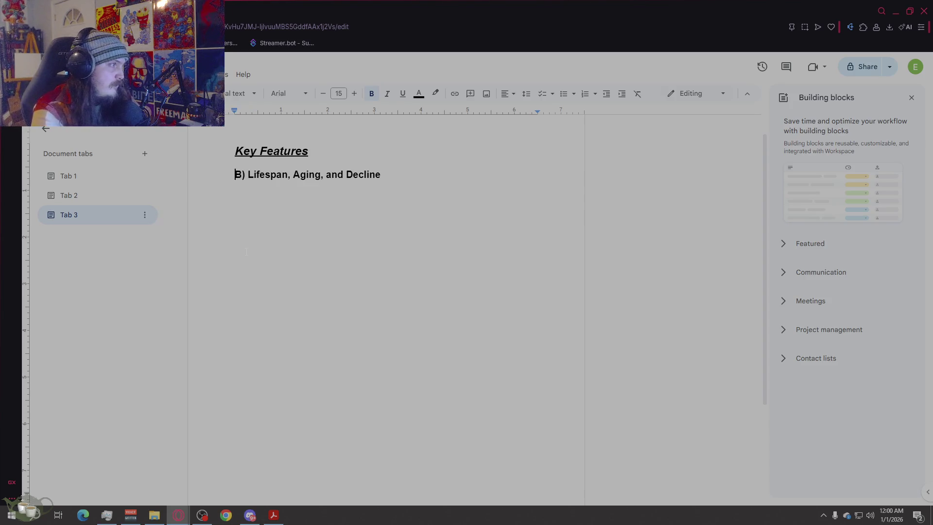
{"action": "key", "text": "Tab"}
Step: Select the words 'Lifespan, Aging, and Decline' after the B) marker for replacement
{"action": "key", "text": "Down"}
{"action": "key", "text": "Left"}
{"action": "key", "text": "shift+Up"}
{"action": "key", "text": "shift+Down"}
{"action": "key", "text": "ctrl+shift+Right"}
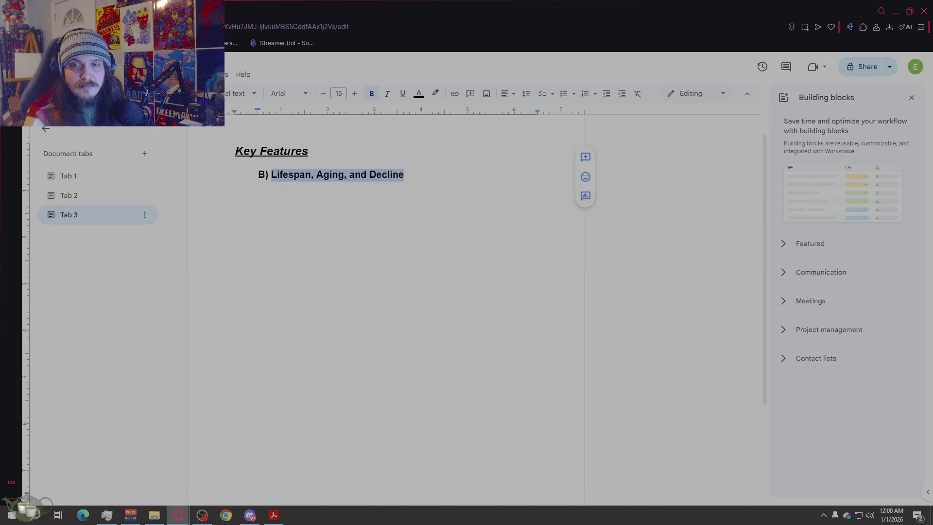
{"action": "type", "text": "Train"}
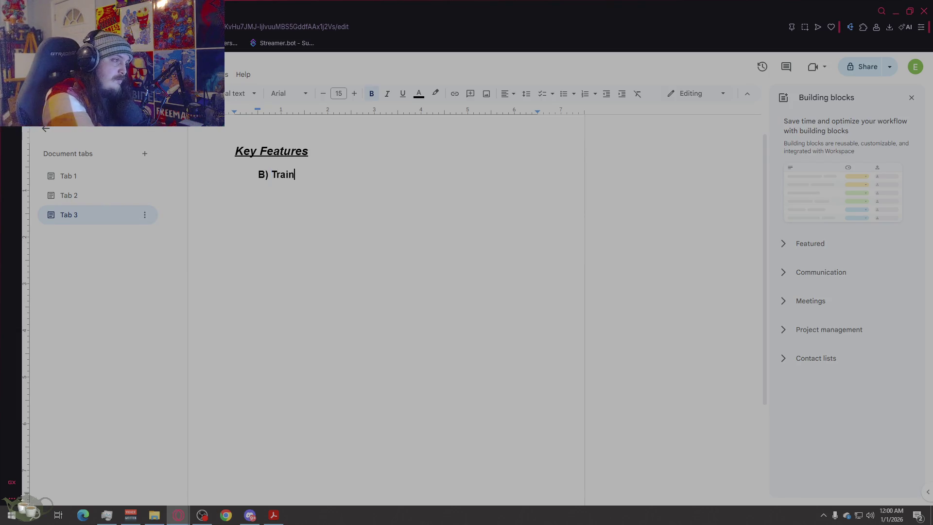
{"action": "type", "text": "ining Harshness"}
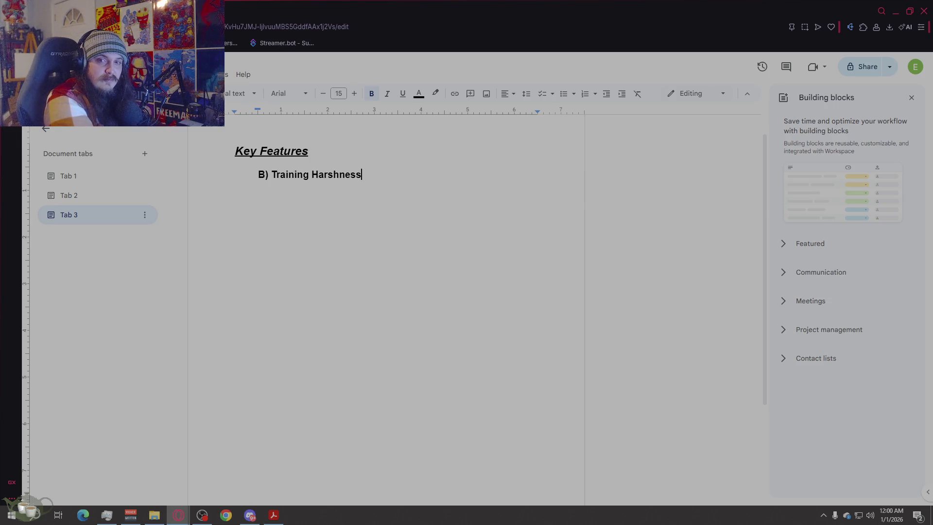
{"action": "type", "text": " & Life Tradeoffs"}
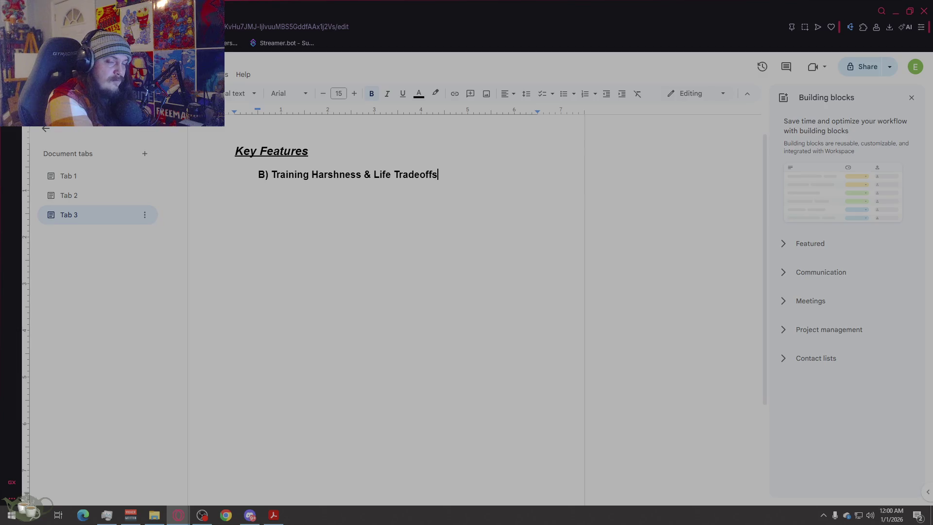
Step: Finish the heading 'B) Training Harshness & Life Tradeoffs' and start an unindented, smaller-text body line beneath it
{"action": "key", "text": "Return"}
{"action": "key", "text": "BackSpace"}
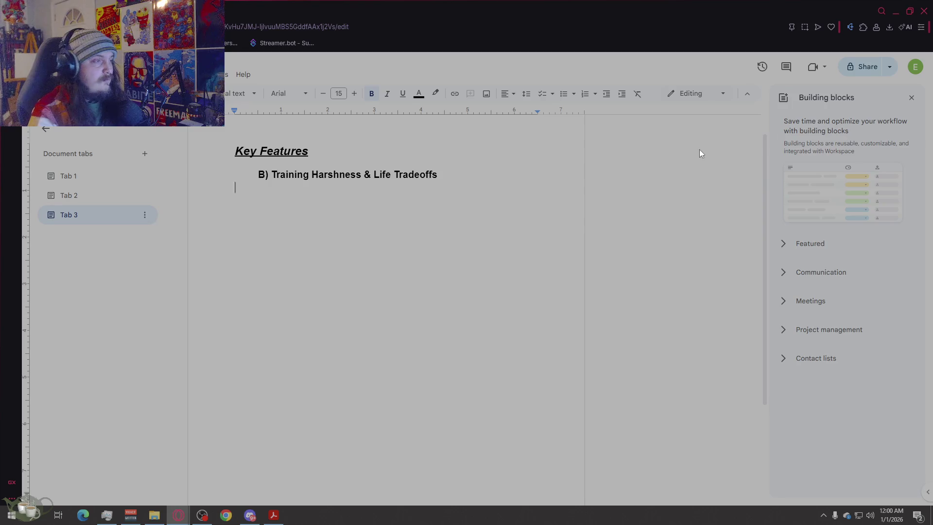
{"action": "scroll", "coordinate": [708, 142], "scroll_direction": "up", "scroll_amount": 1}
{"action": "left_click", "coordinate": [88, 195]}
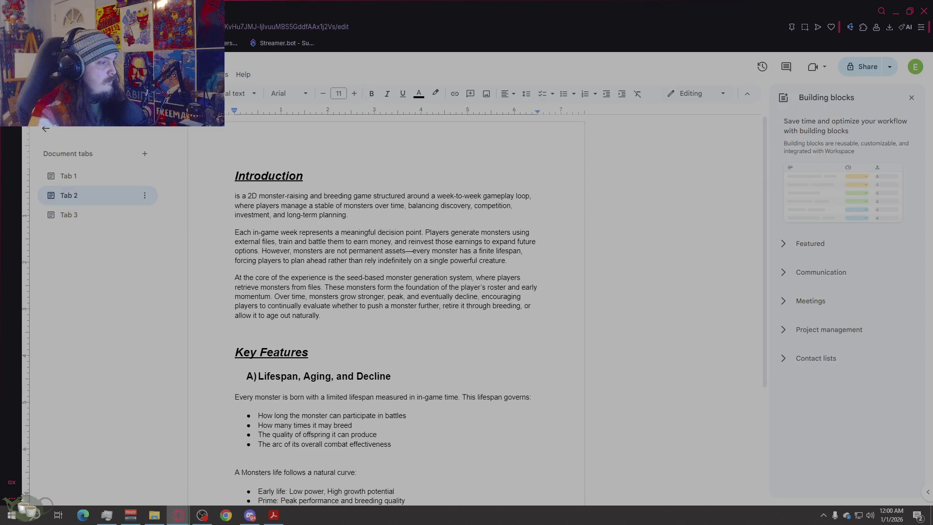
{"action": "left_click", "coordinate": [70, 215]}
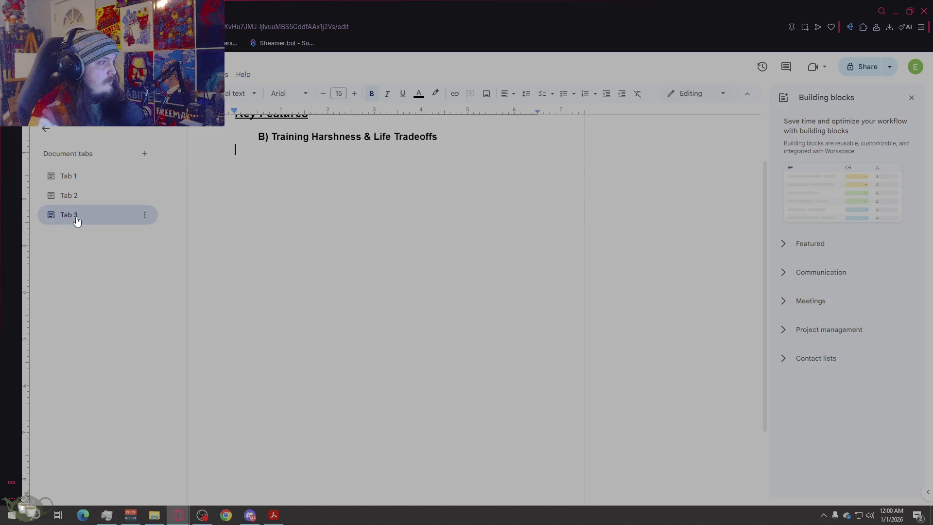
{"action": "left_click", "coordinate": [325, 94]}
{"action": "left_click", "coordinate": [324, 93]}
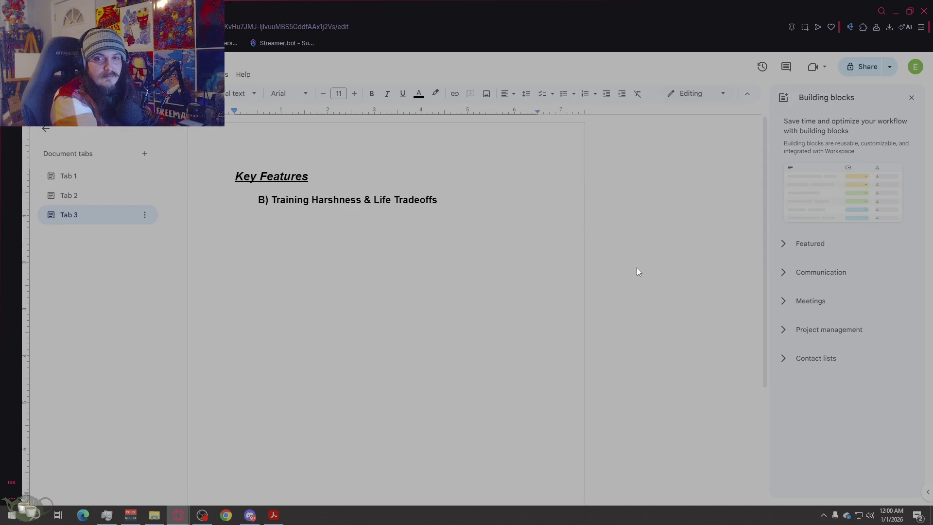
{"action": "type", "text": "Training is not free of cons"}
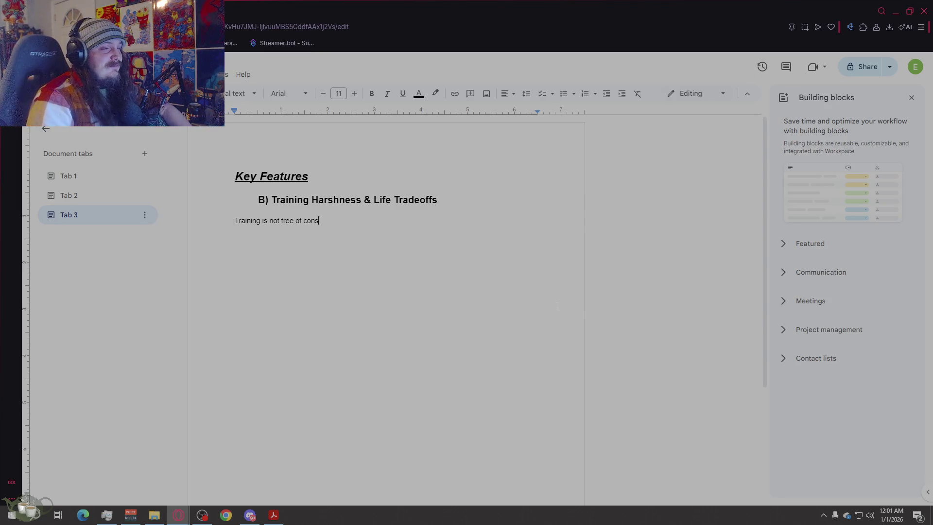
Step: Write 'Training is not free of consequence', glance at Tabs 2 and 1, and return to Tab 3
{"action": "left_click", "coordinate": [76, 197]}
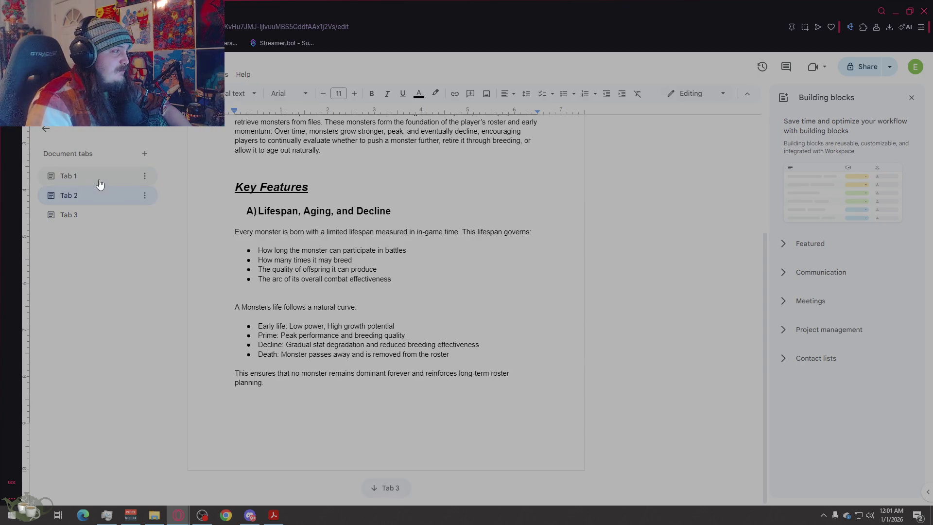
{"action": "left_click", "coordinate": [100, 185]}
{"action": "scroll", "coordinate": [405, 260], "scroll_direction": "up", "scroll_amount": 3}
{"action": "scroll", "coordinate": [404, 261], "scroll_direction": "down", "scroll_amount": 1}
{"action": "scroll", "coordinate": [405, 260], "scroll_direction": "down", "scroll_amount": 2}
{"action": "scroll", "coordinate": [405, 260], "scroll_direction": "up", "scroll_amount": 2}
{"action": "left_click", "coordinate": [98, 198]}
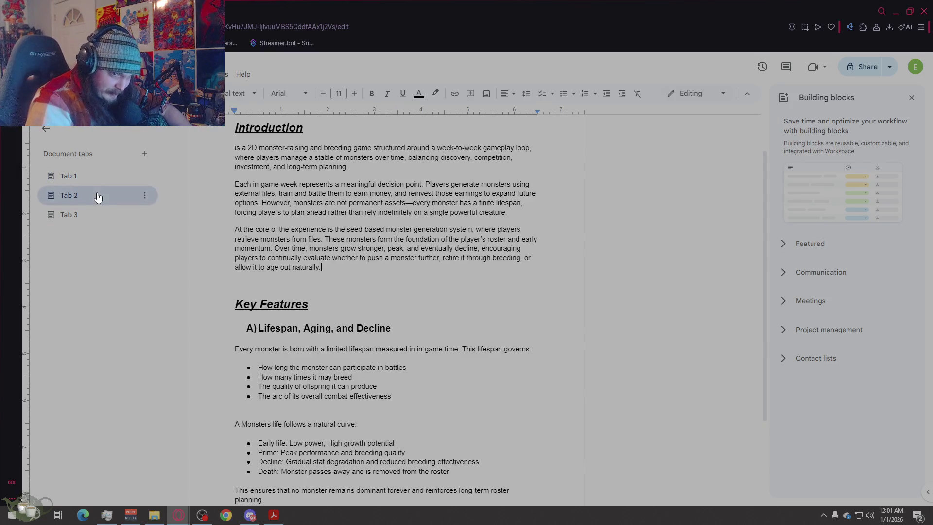
{"action": "left_click", "coordinate": [100, 214]}
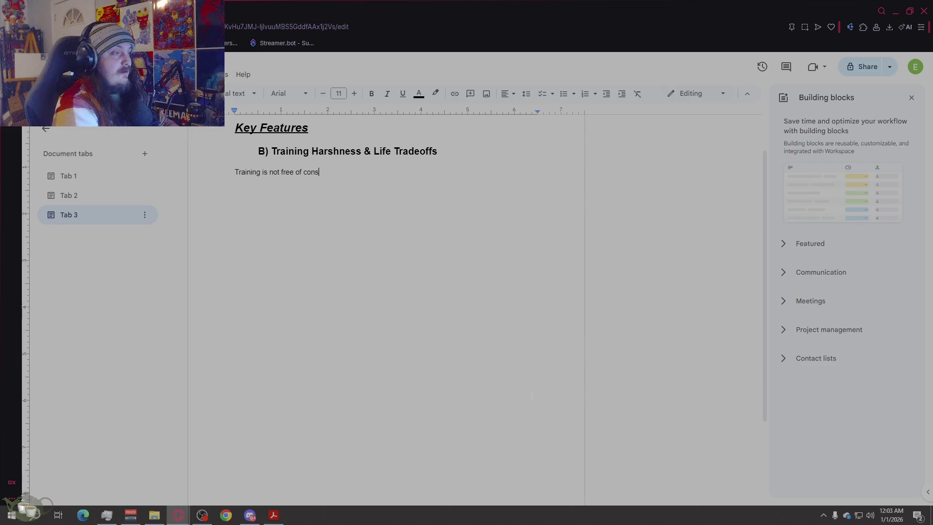
{"action": "type", "text": "equence"}
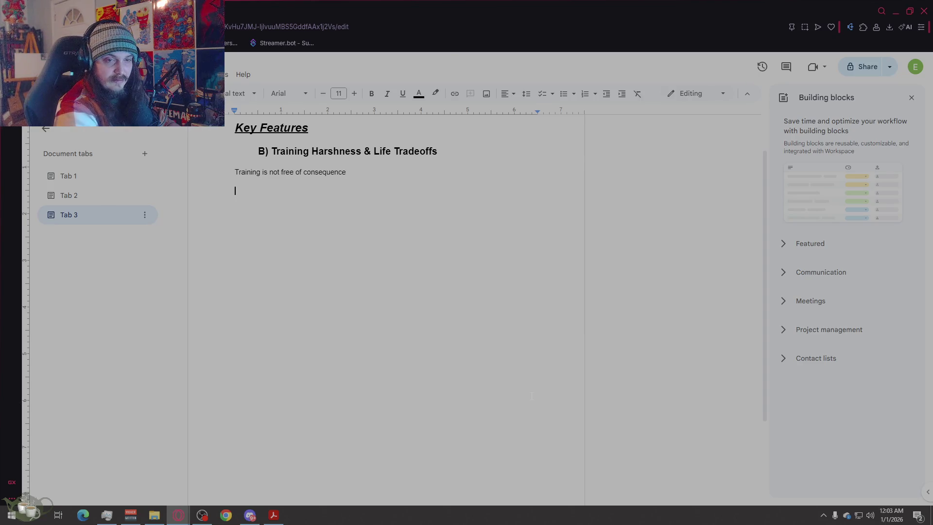
{"action": "type", "text": ". How harddshly a player trains a monster it directly a"}
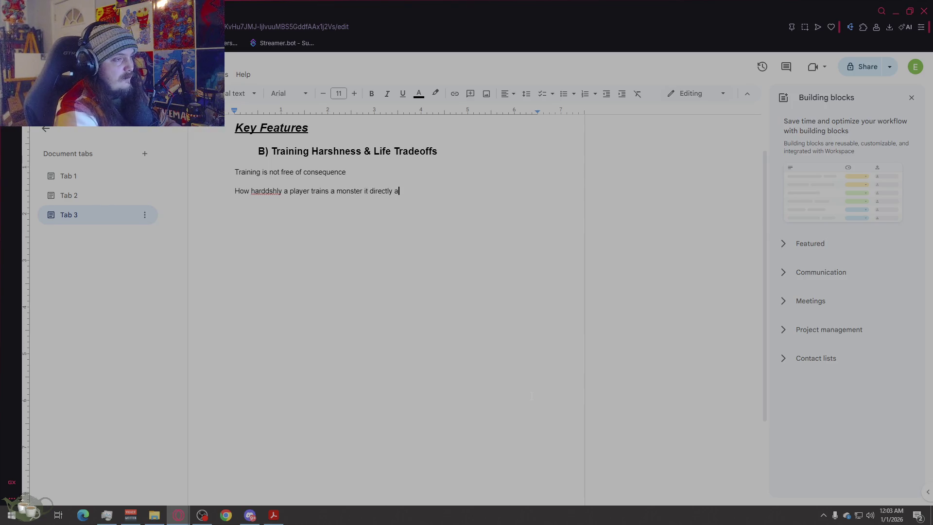
{"action": "type", "text": "ts:"}
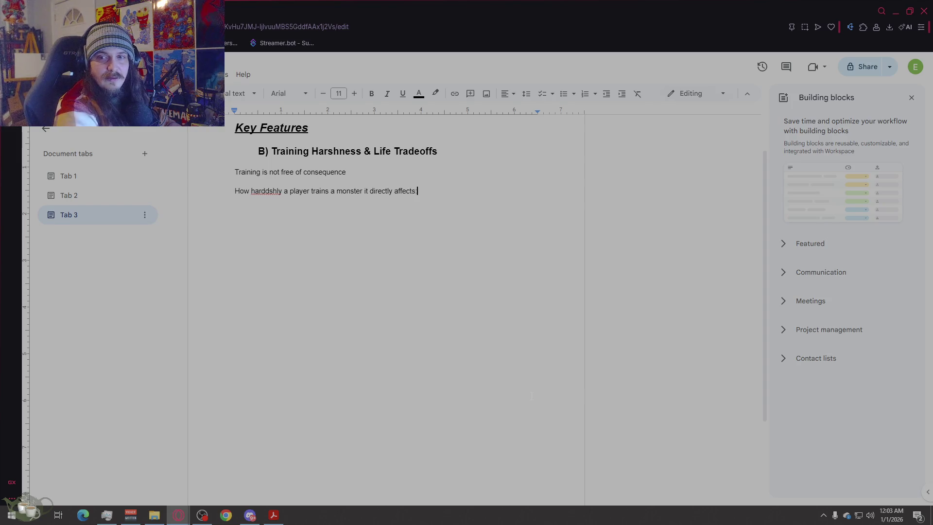
Step: Add 'How harshly a player trains a monster it directly affects:' and correct 'harddshly' to 'harshly'
{"action": "right_click", "coordinate": [268, 191]}
{"action": "left_click", "coordinate": [290, 217]}
{"action": "left_click", "coordinate": [434, 213]}
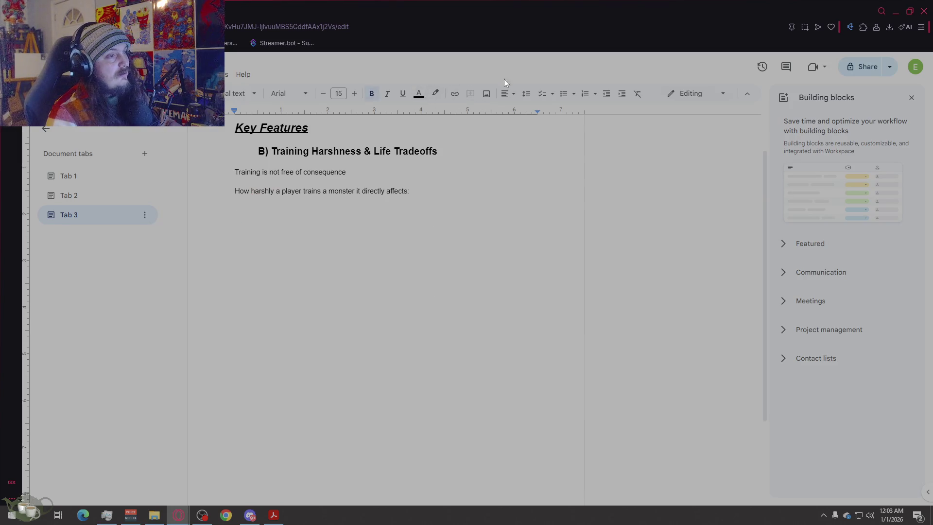
Step: Add bullets Lifespan length, Rate of physical and mental decline, Maximum of viable breedings, then select them
{"action": "left_click", "coordinate": [563, 94]}
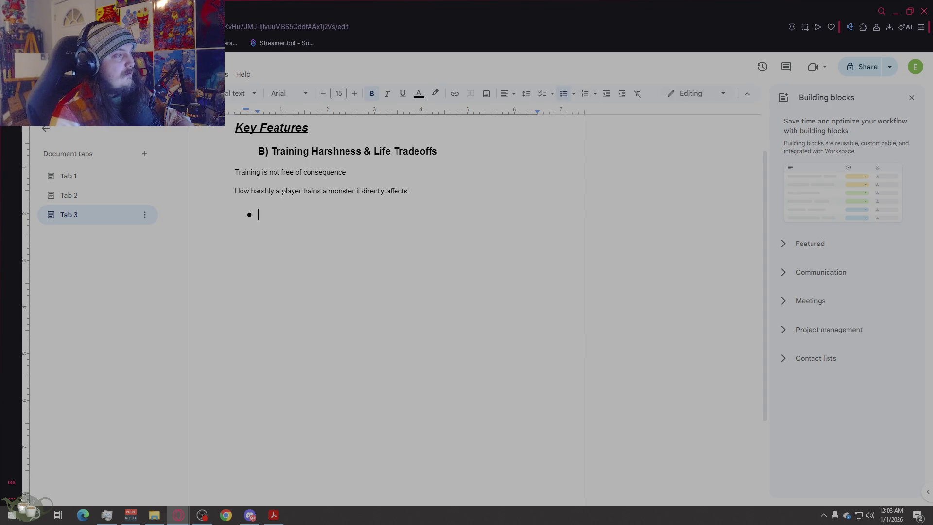
{"action": "type", "text": "Lifespan t"}
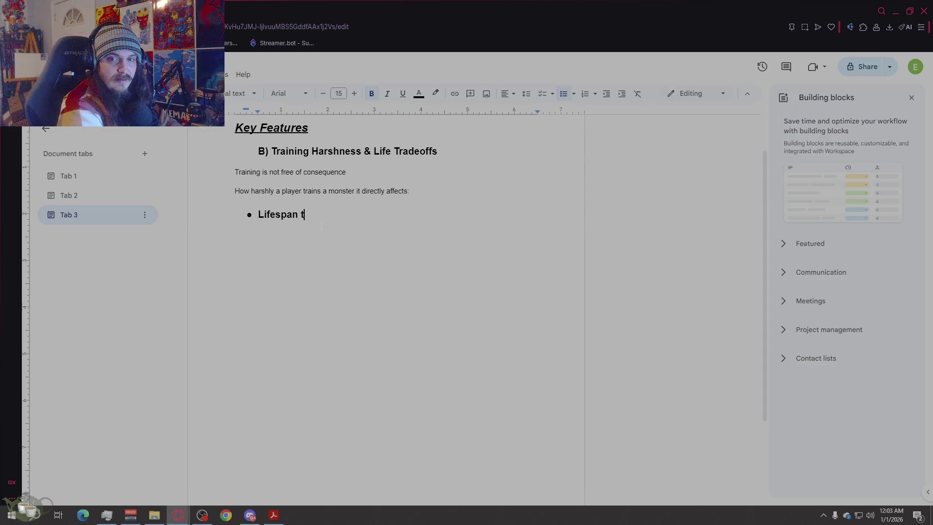
{"action": "key", "text": "BackSpace"}
{"action": "type", "text": "length"}
{"action": "key", "text": "Return"}
{"action": "type", "text": "Rate of phys"}
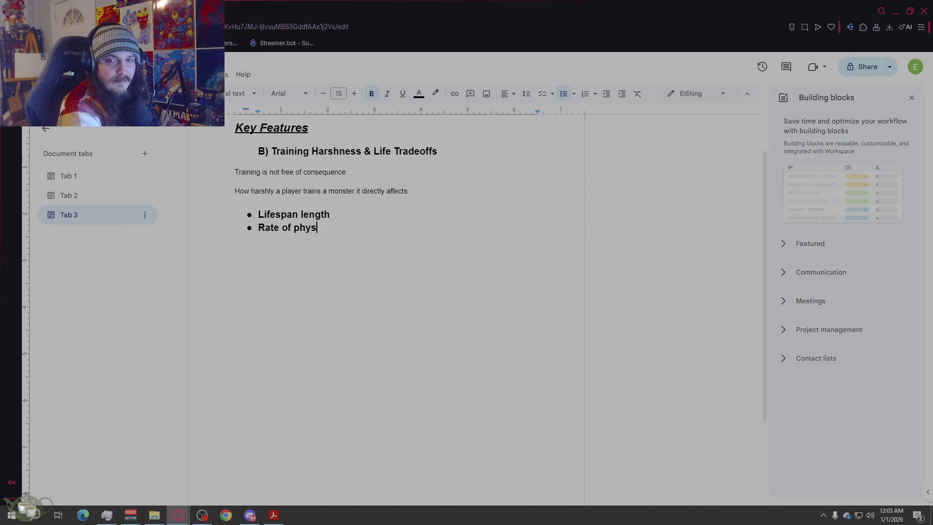
{"action": "type", "text": "ical and mental decline"}
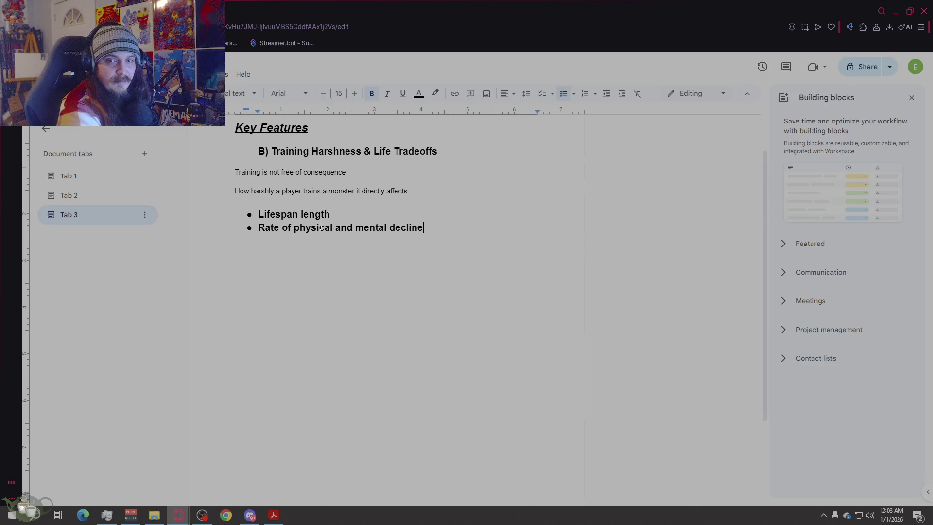
{"action": "key", "text": "Return"}
{"action": "type", "text": "Maximum of viable breedings"}
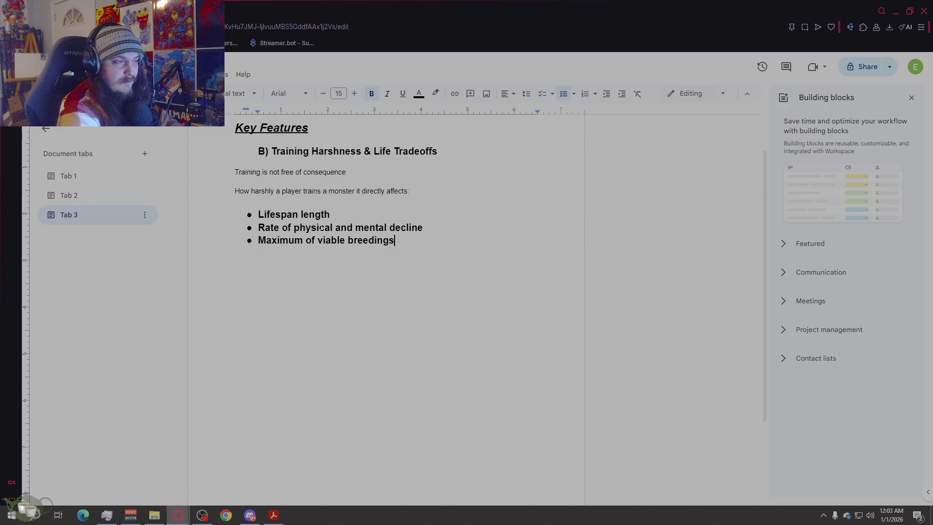
{"action": "key", "text": "Return"}
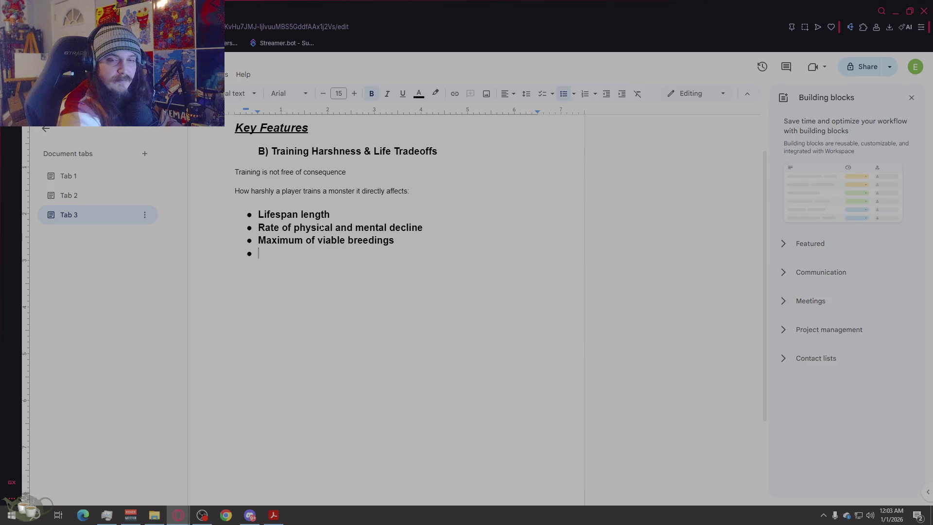
{"action": "left_click_drag", "start_coordinate": [260, 254], "coordinate": [233, 215]}
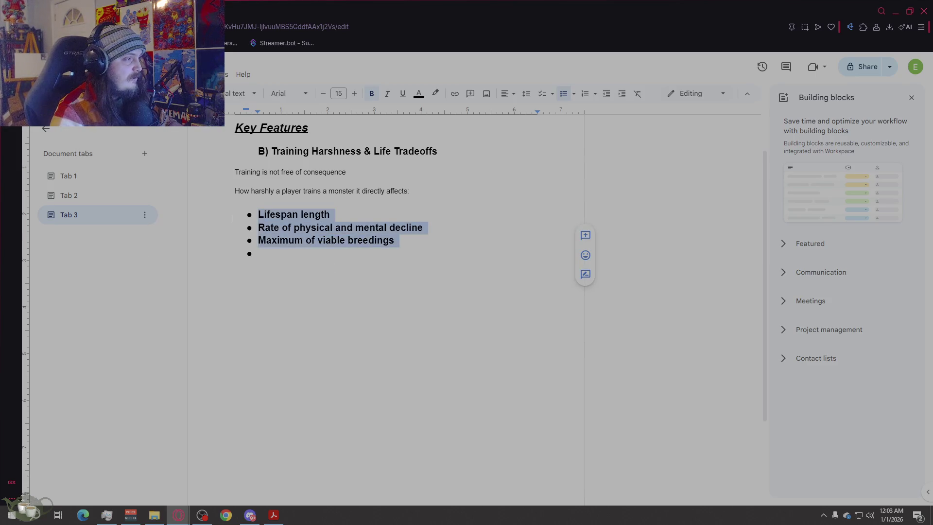
Step: Make the selected bullet items unbold at body size 11
{"action": "left_click", "coordinate": [370, 96]}
{"action": "left_click", "coordinate": [325, 93]}
{"action": "left_click", "coordinate": [325, 93]}
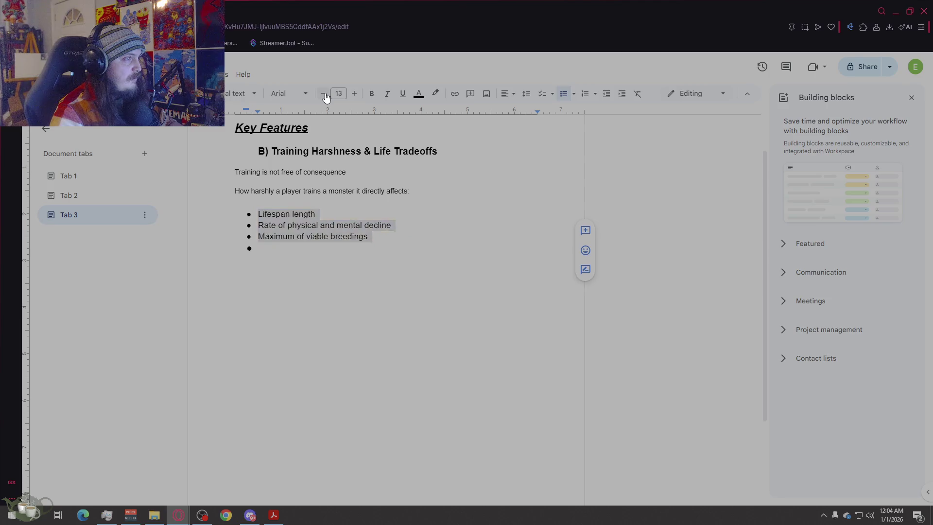
{"action": "left_click", "coordinate": [364, 253]}
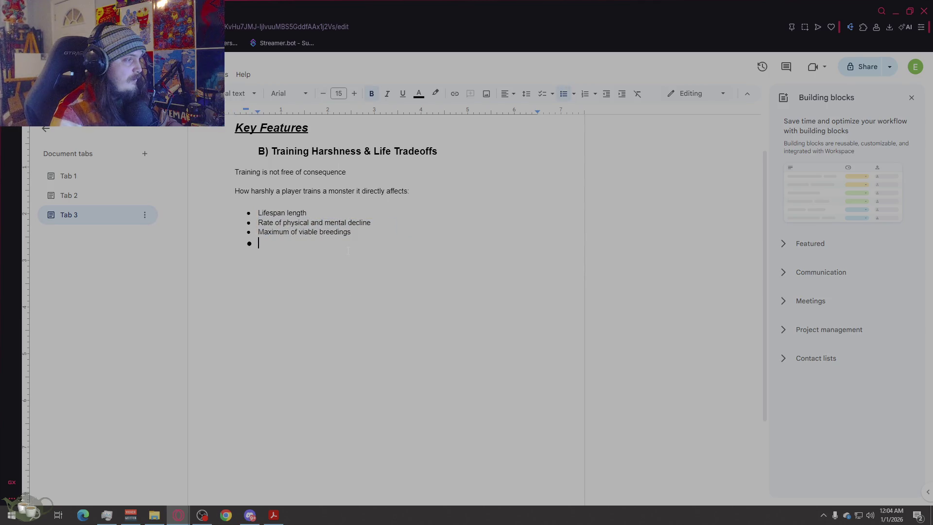
Step: Add a plain fourth bullet 'Quality and stability of offspring stats' and end the list with an unbulleted line
{"action": "left_click", "coordinate": [371, 93]}
{"action": "left_click", "coordinate": [323, 94]}
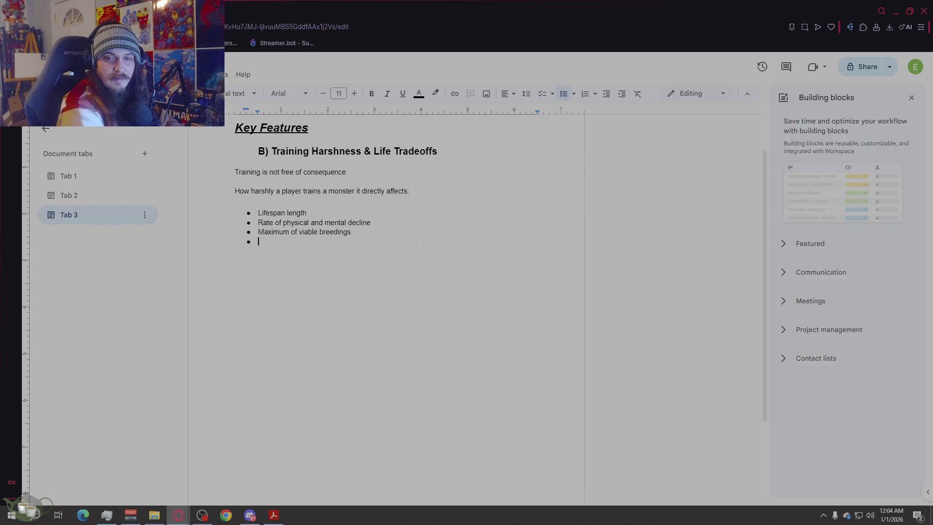
{"action": "type", "text": "Qya"}
{"action": "type", "text": "uality and stability of "}
{"action": "type", "text": "prin"}
{"action": "type", "text": "at"}
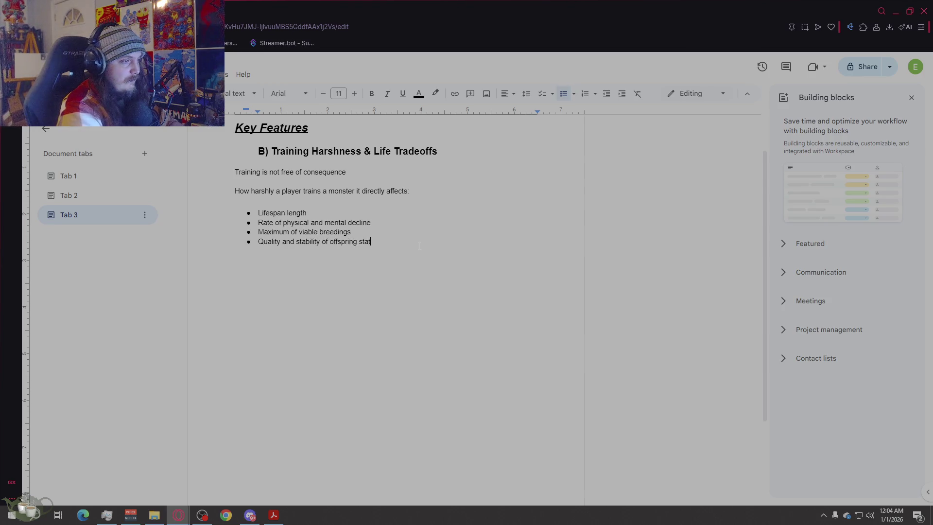
{"action": "key", "text": "Return"}
{"action": "key", "text": "Return"}
{"action": "key", "text": "Return"}
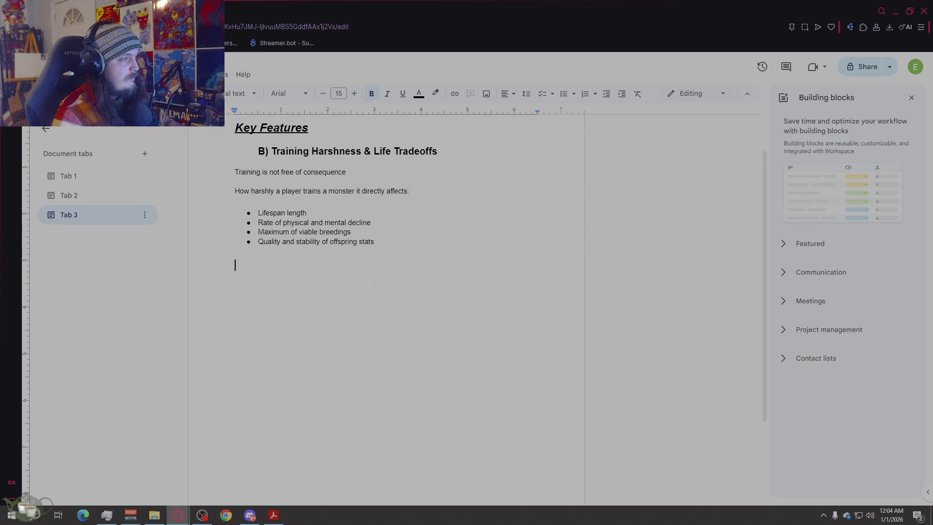